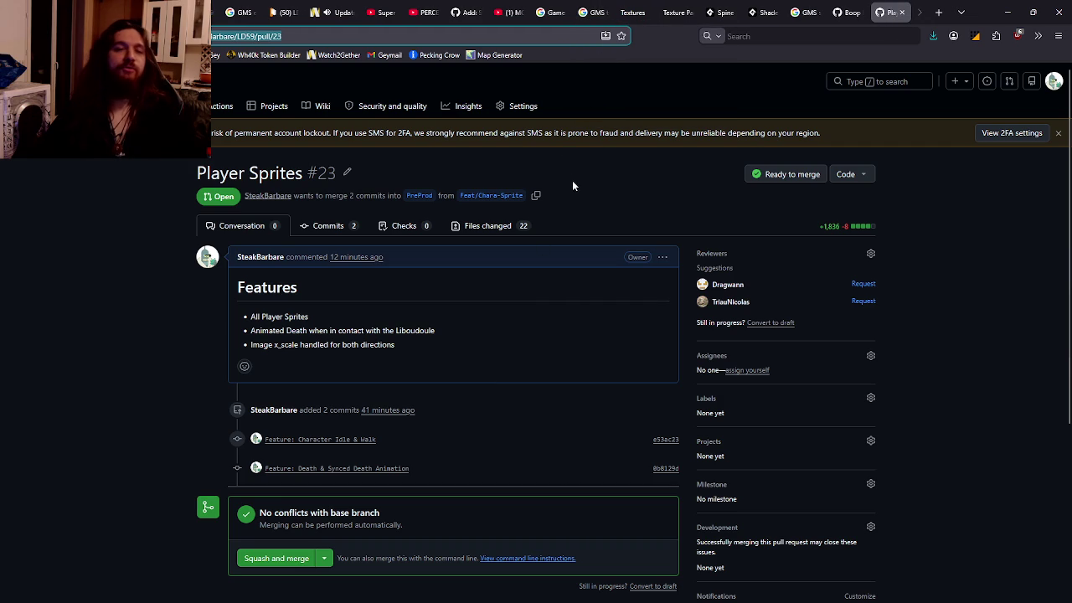
Step: Switch from the Player Sprites pull request to the Watch2Gether room tab
{"action": "left_click", "coordinate": [330, 12]}
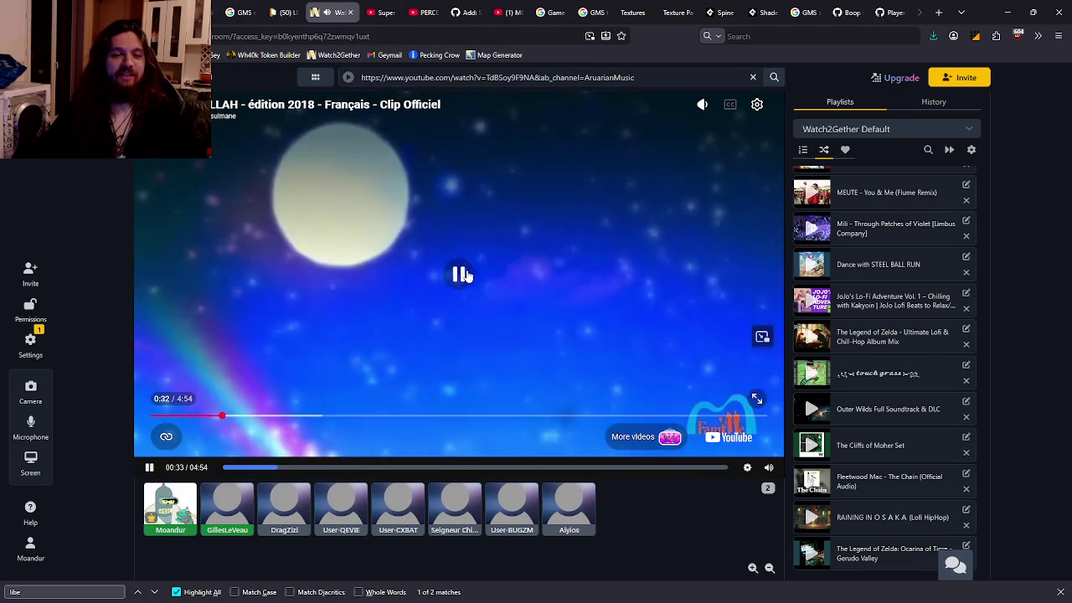
Step: Pause the shared music video at 0:33 and return to the Player Sprites pull request tab
{"action": "left_click", "coordinate": [489, 358]}
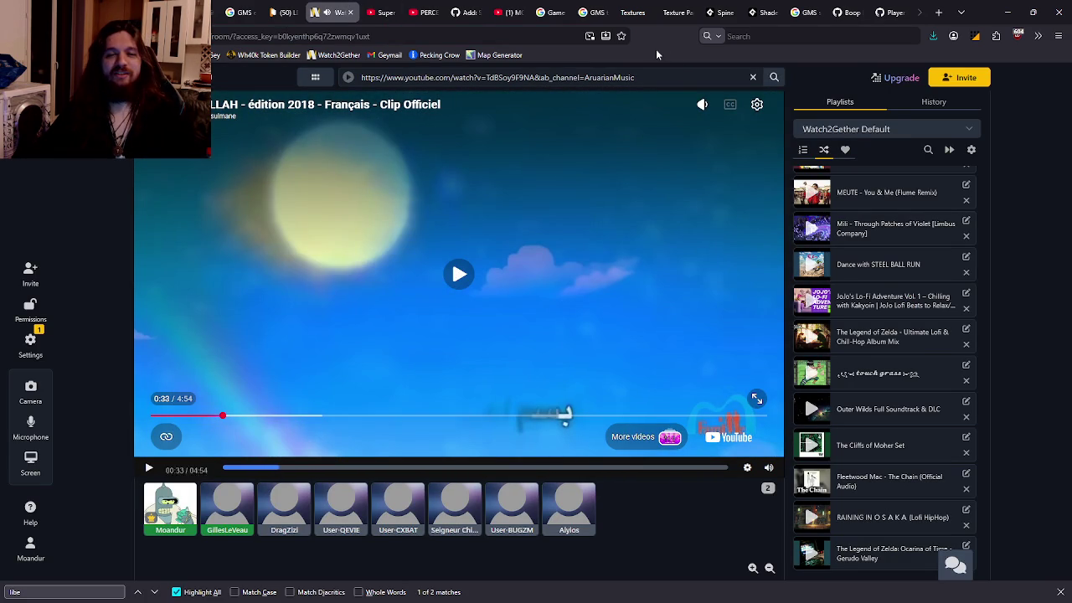
{"action": "scroll", "coordinate": [877, 301], "scroll_direction": "down", "scroll_amount": 10}
{"action": "scroll", "coordinate": [879, 307], "scroll_direction": "down", "scroll_amount": 3}
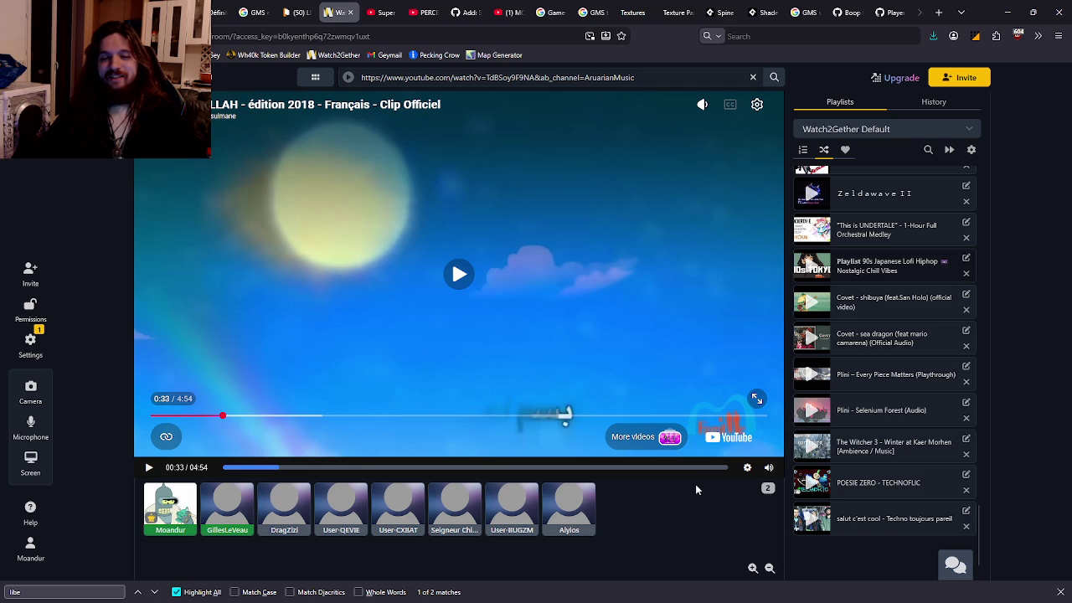
{"action": "left_click", "coordinate": [889, 12]}
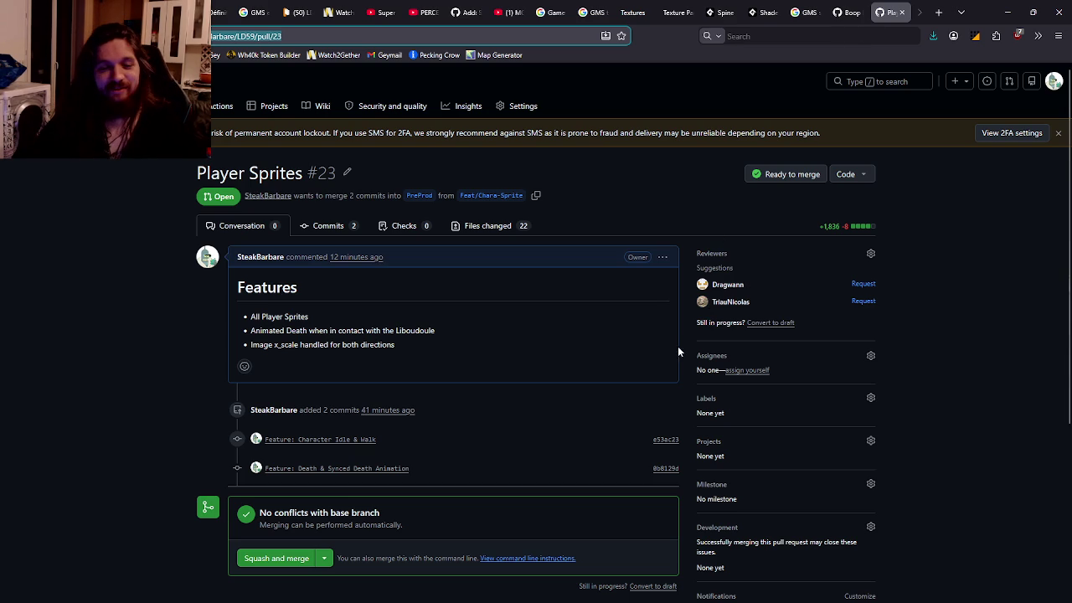
Step: Bring the GameMaker Studio 2 project window up from the Windows taskbar
{"action": "mouse_move", "coordinate": [661, 601]}
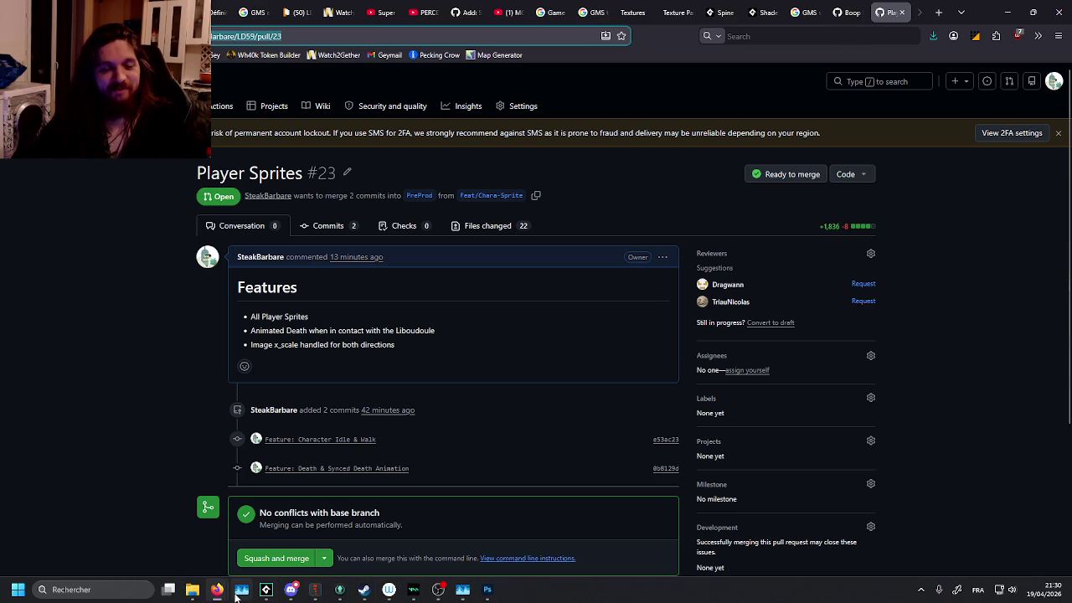
{"action": "left_click", "coordinate": [265, 590]}
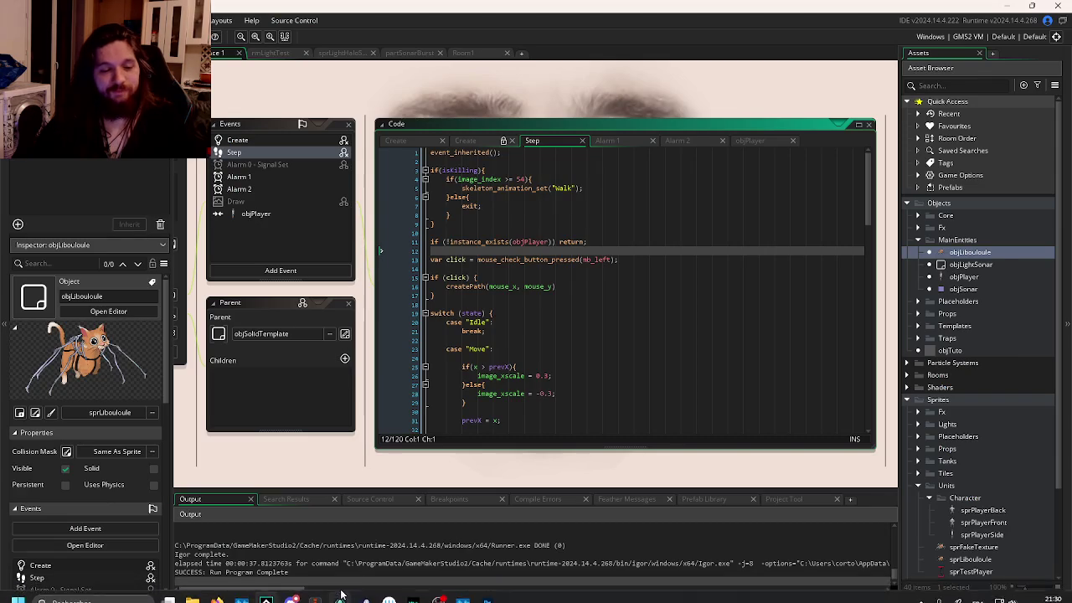
Step: Switch from GameMaker to GitKraken using its taskbar icon
{"action": "left_click", "coordinate": [339, 589]}
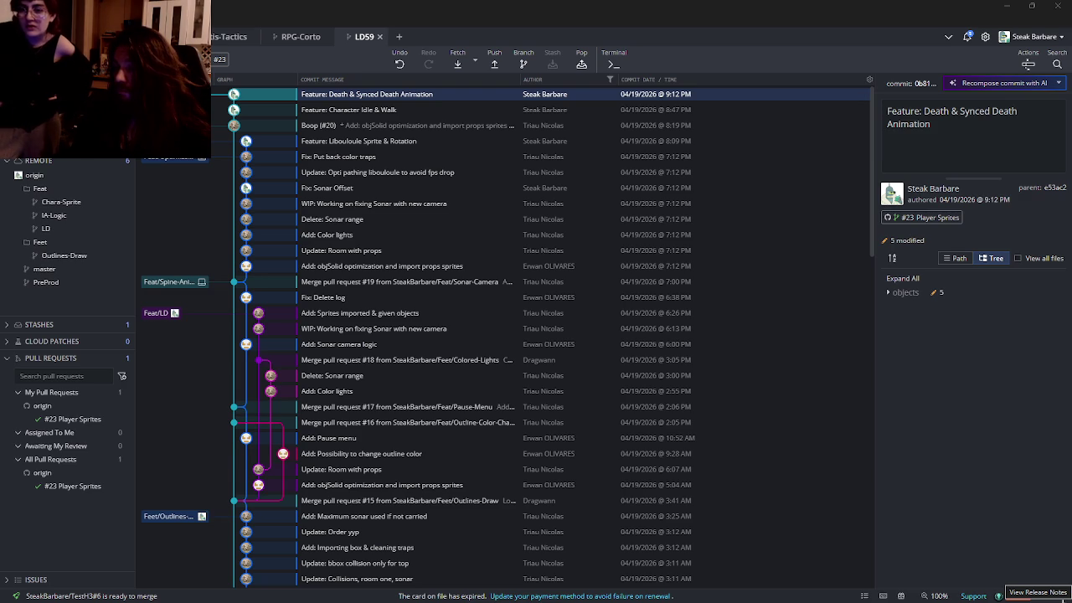
Step: Review the LD59 commit graph, then reveal the desktop with Win+D
{"action": "mouse_move", "coordinate": [536, 602]}
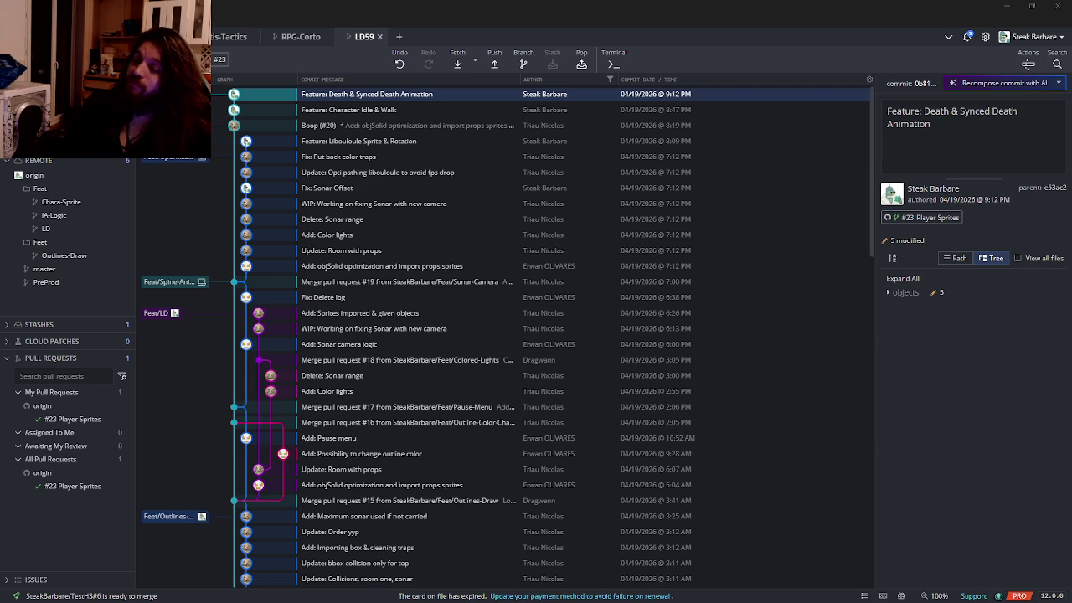
{"action": "key", "text": "super+d"}
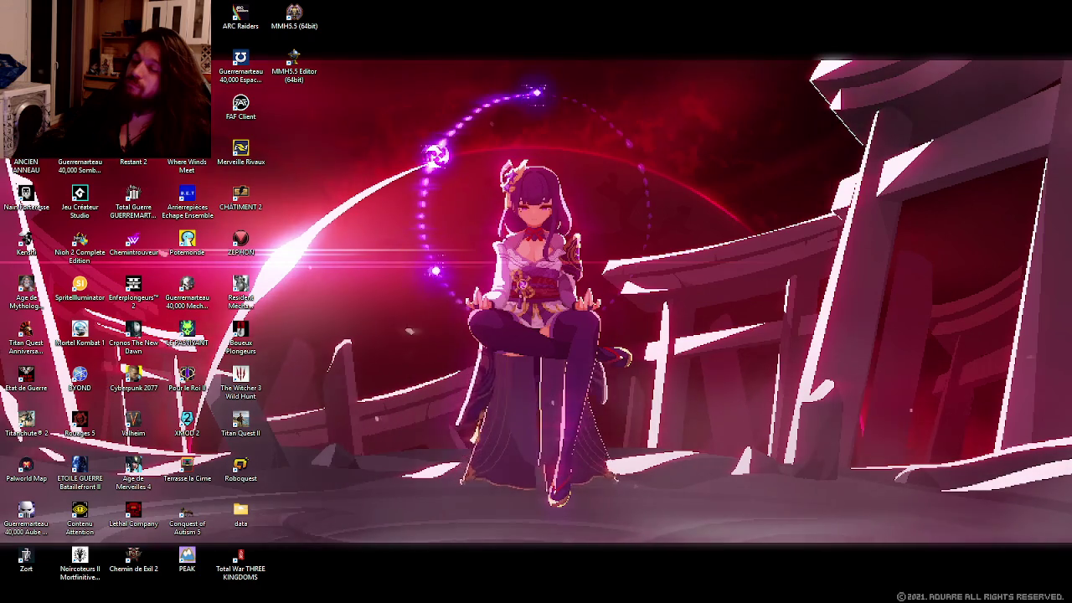
Step: Return to Firefox on the Player Sprites #23 pull request and select its URL
{"action": "key", "text": "alt+Tab"}
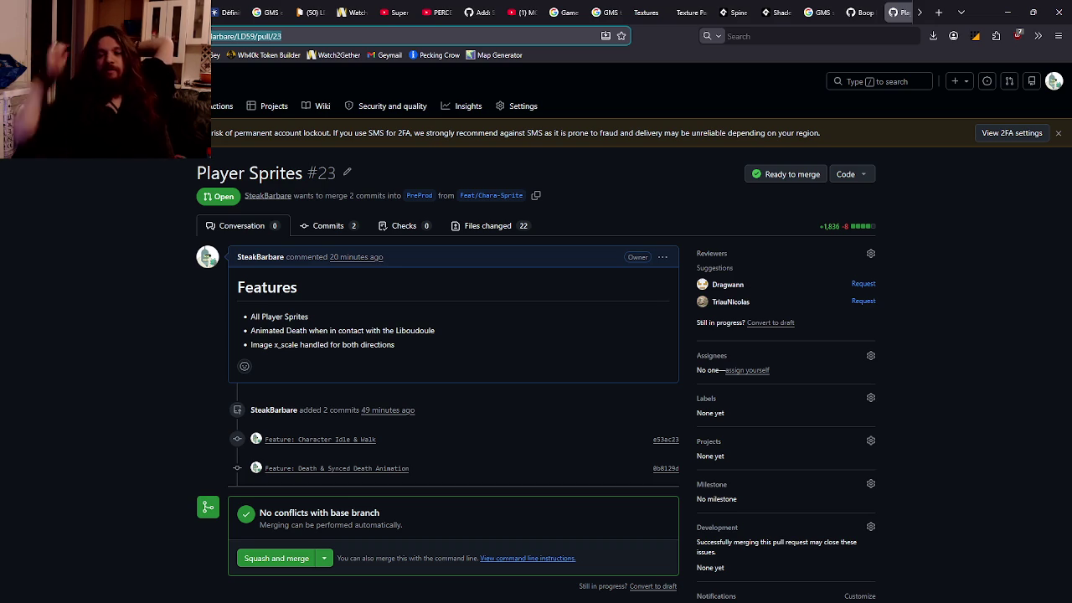
{"action": "key", "text": "ctrl+l"}
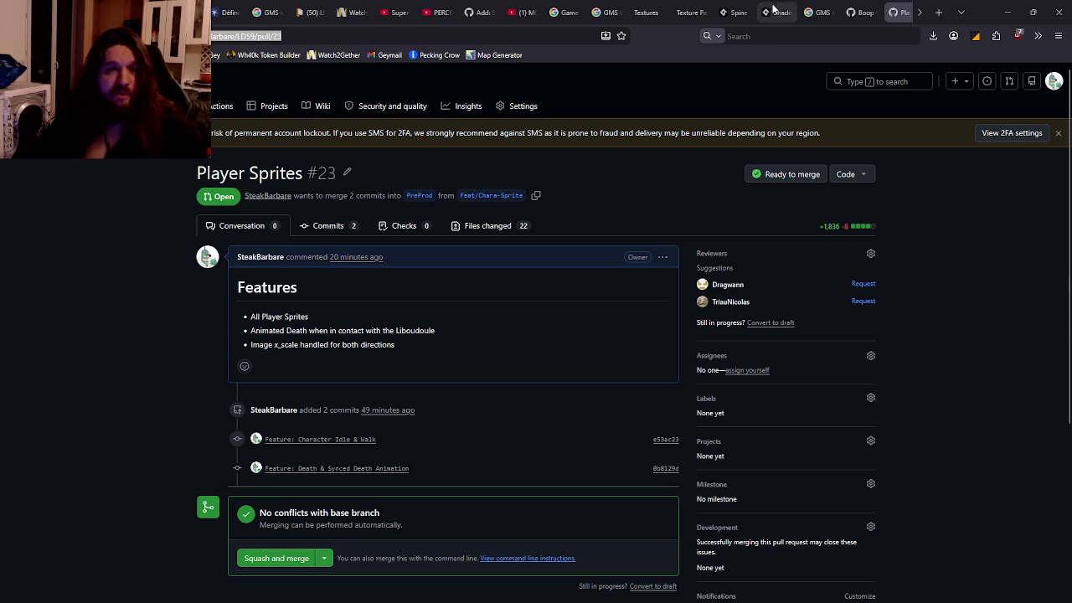
Step: Bring up the Spine editor from the taskbar and play the cat's Kill animation
{"action": "mouse_move", "coordinate": [611, 602]}
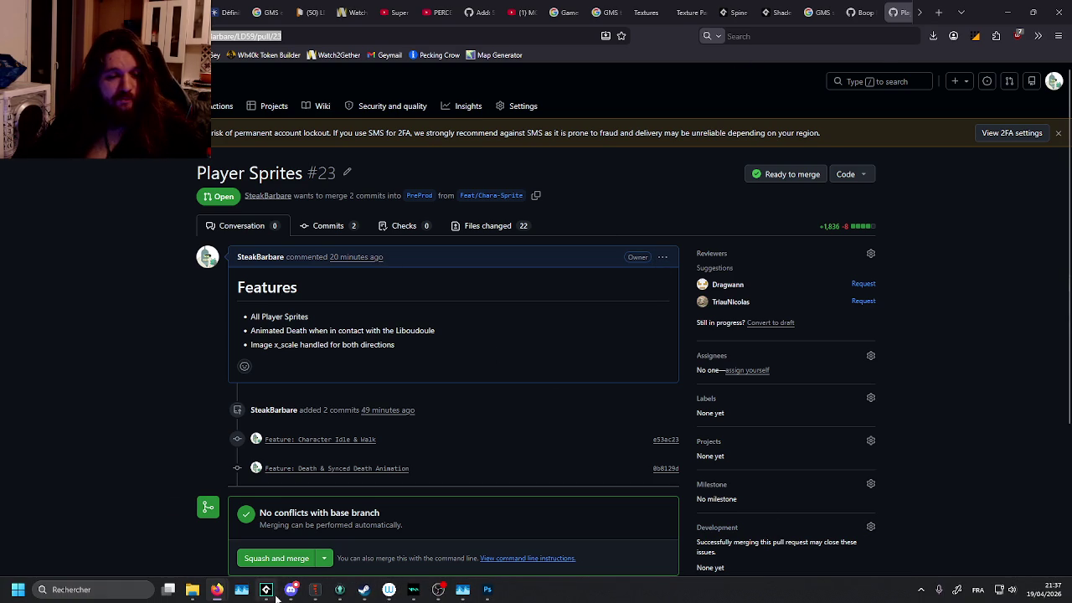
{"action": "left_click", "coordinate": [266, 589]}
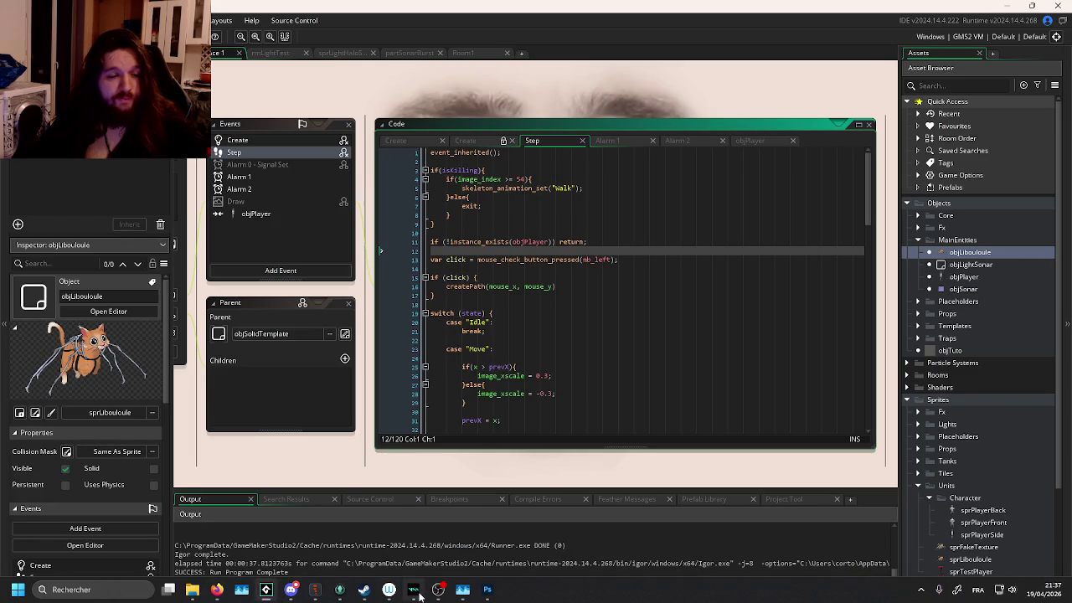
{"action": "mouse_move", "coordinate": [430, 592]}
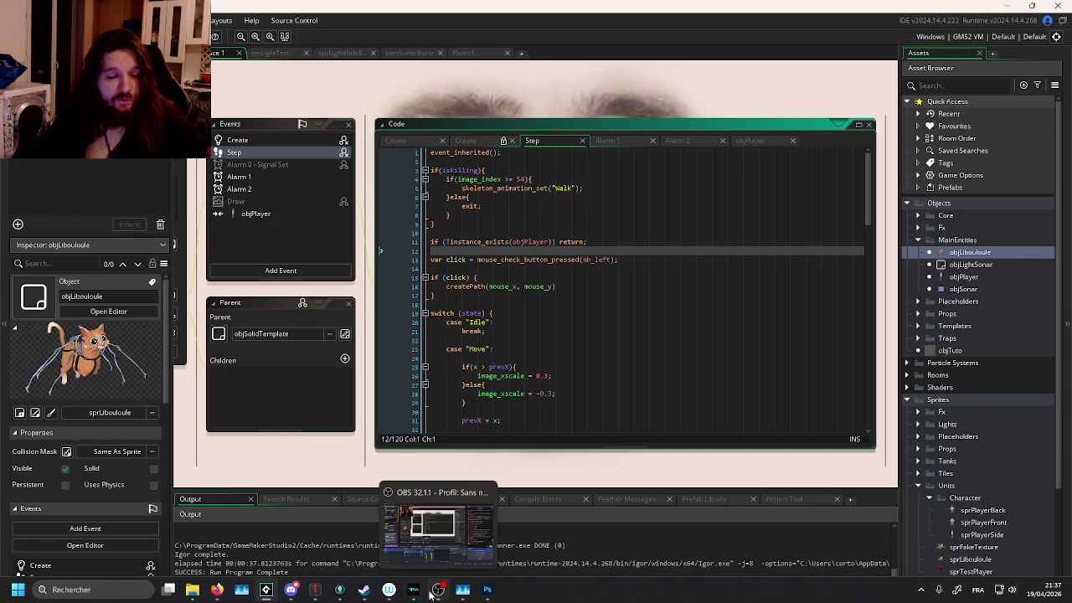
{"action": "mouse_move", "coordinate": [315, 589]}
{"action": "left_click", "coordinate": [374, 525]}
{"action": "scroll", "coordinate": [314, 353], "scroll_direction": "up", "scroll_amount": 3}
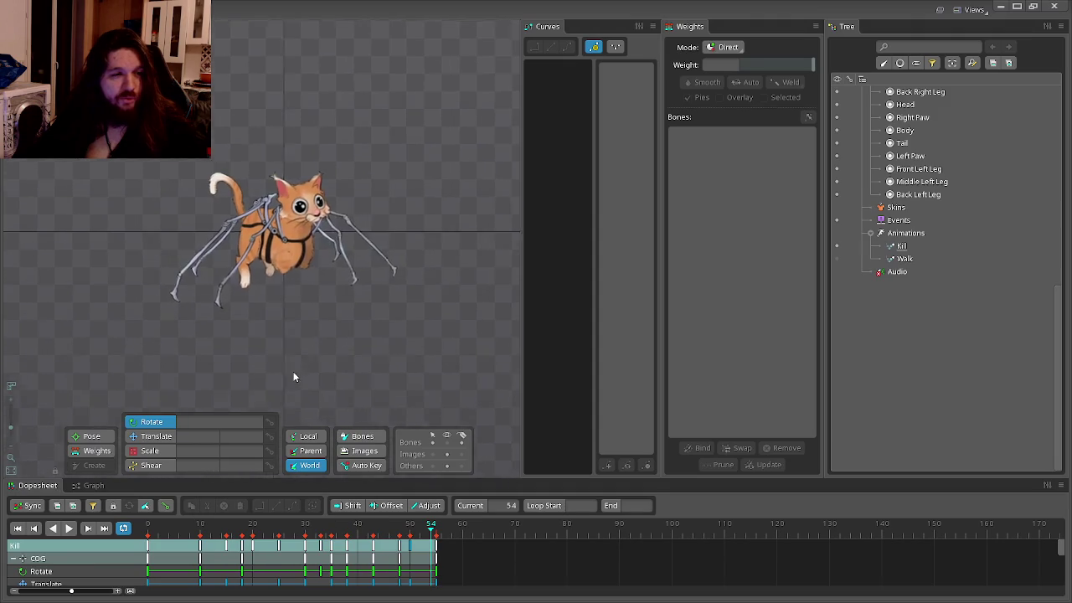
{"action": "left_click", "coordinate": [70, 529]}
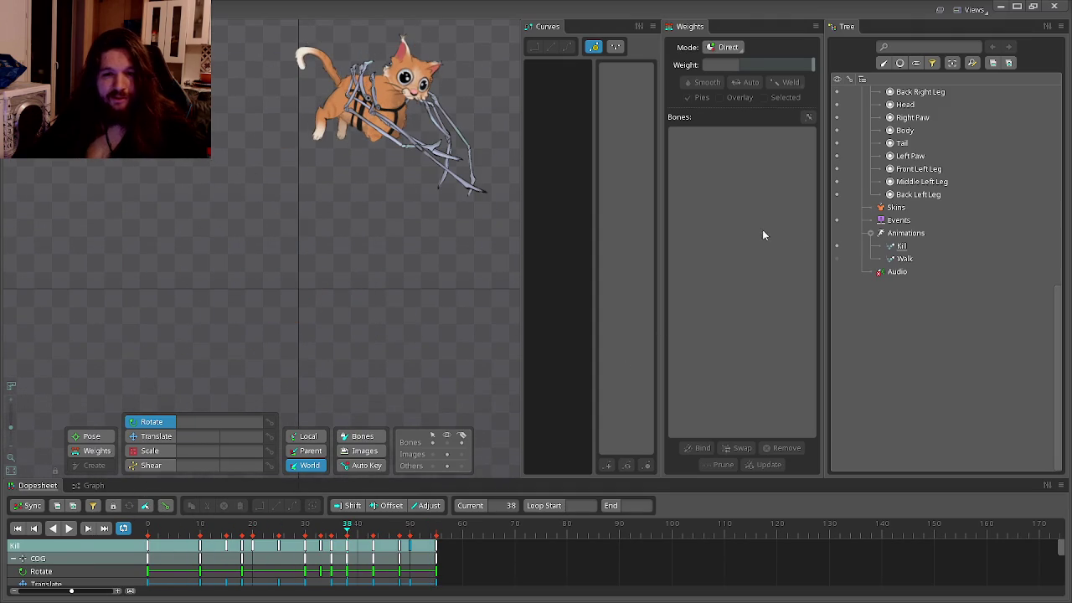
Step: Preview the Walk animation, stop playback, and minimize Spine
{"action": "left_click", "coordinate": [838, 257]}
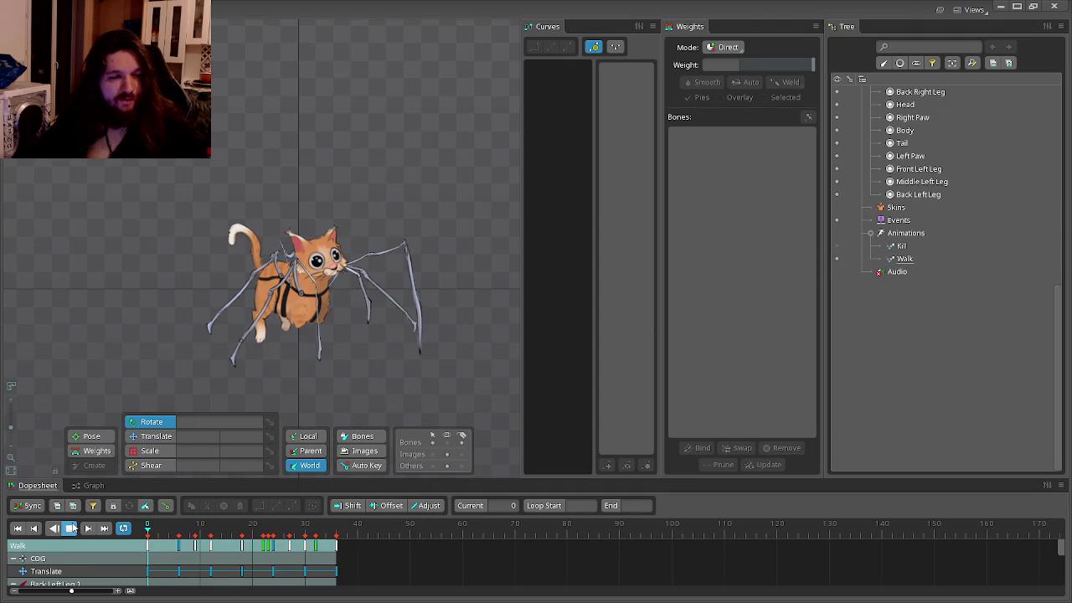
{"action": "scroll", "coordinate": [380, 326], "scroll_direction": "down", "scroll_amount": 3}
{"action": "scroll", "coordinate": [404, 388], "scroll_direction": "up", "scroll_amount": 2}
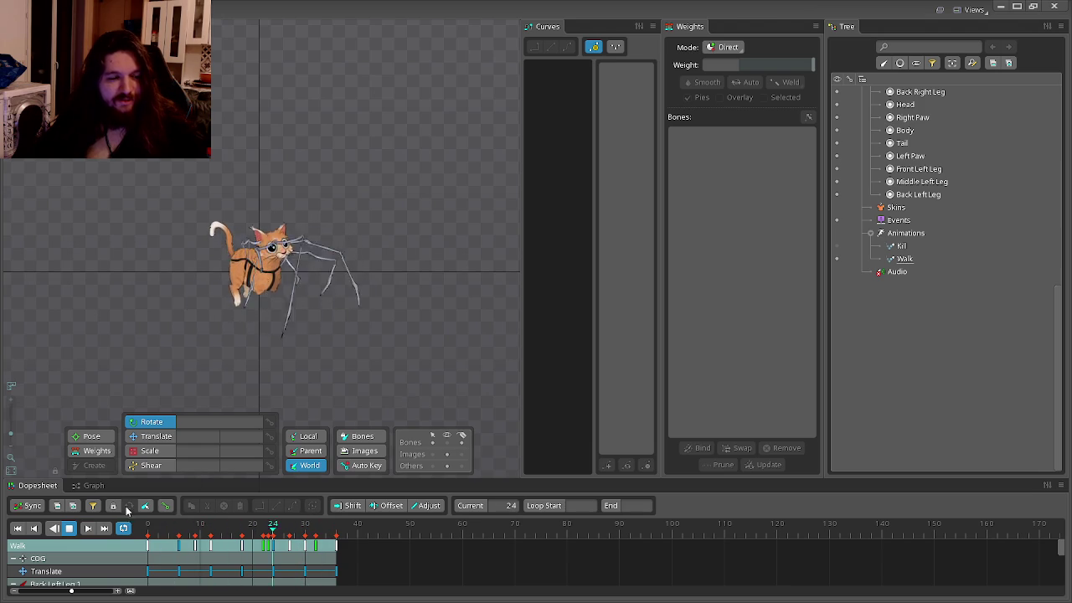
{"action": "left_click", "coordinate": [68, 528]}
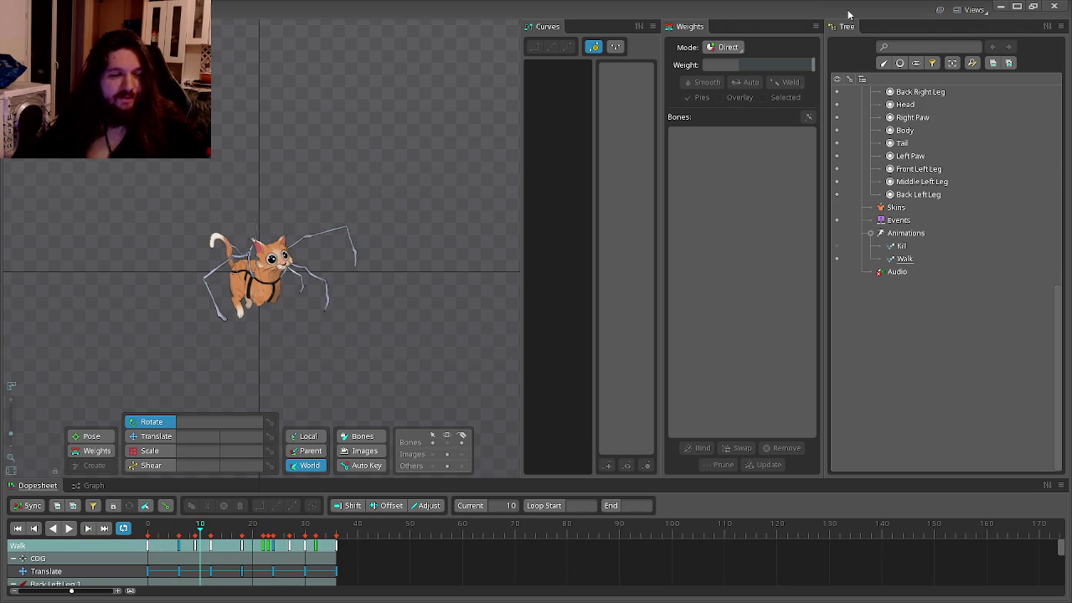
{"action": "left_click", "coordinate": [998, 7]}
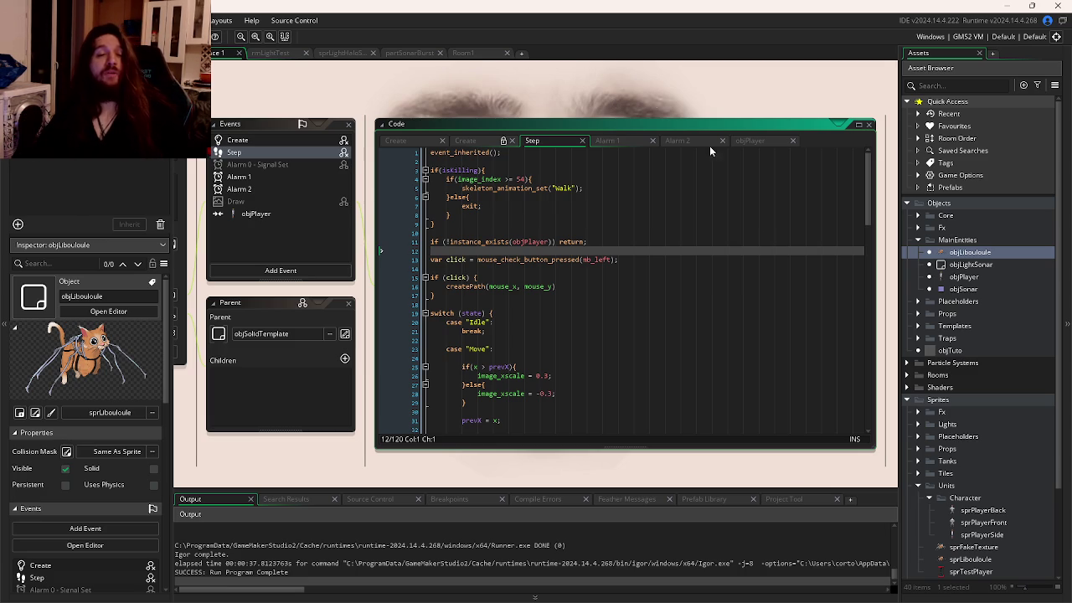
Step: Check out PreProd at Boop (#20), then create and check out a new branch there
{"action": "mouse_move", "coordinate": [625, 596]}
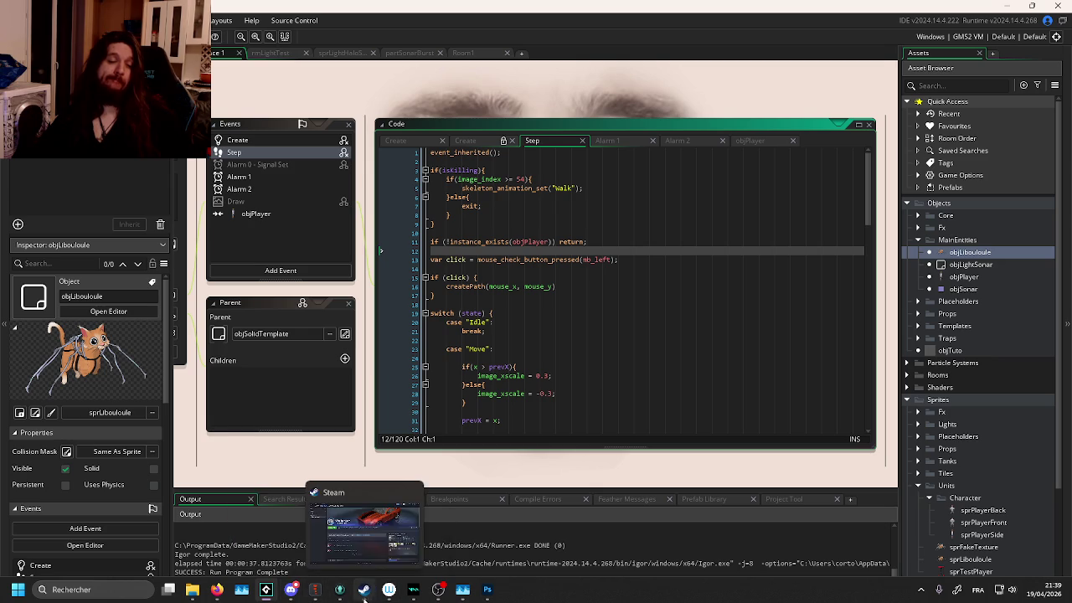
{"action": "left_click", "coordinate": [339, 590]}
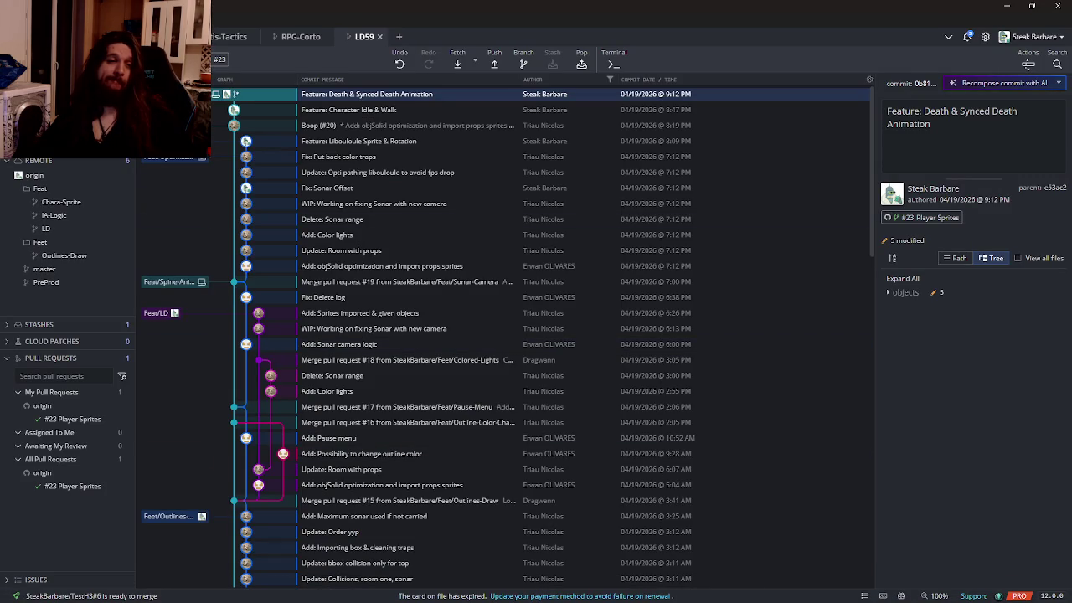
{"action": "double_click", "coordinate": [234, 125]}
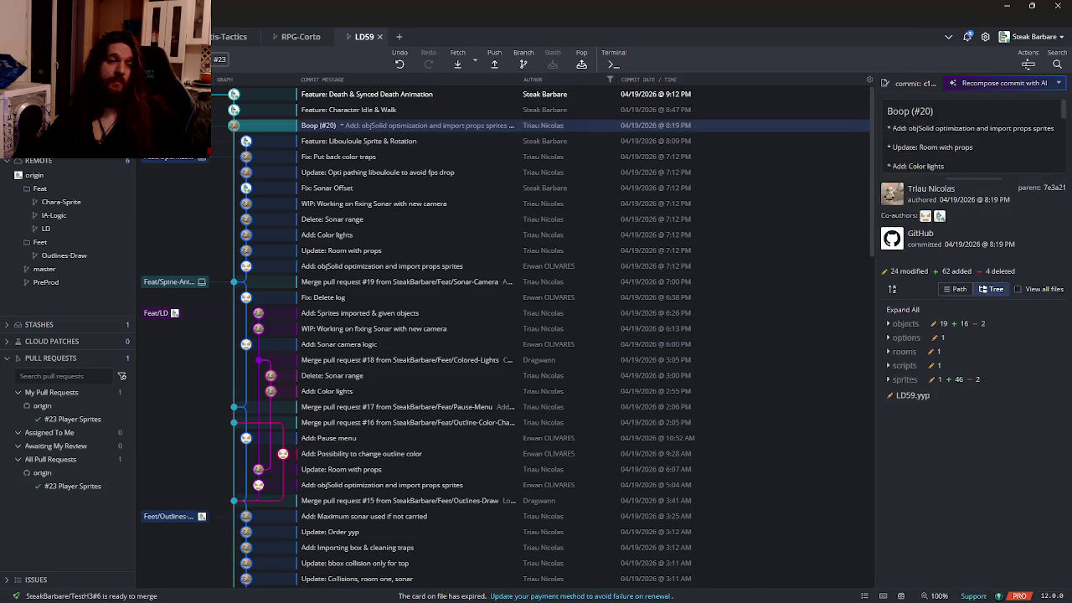
{"action": "right_click", "coordinate": [159, 125]}
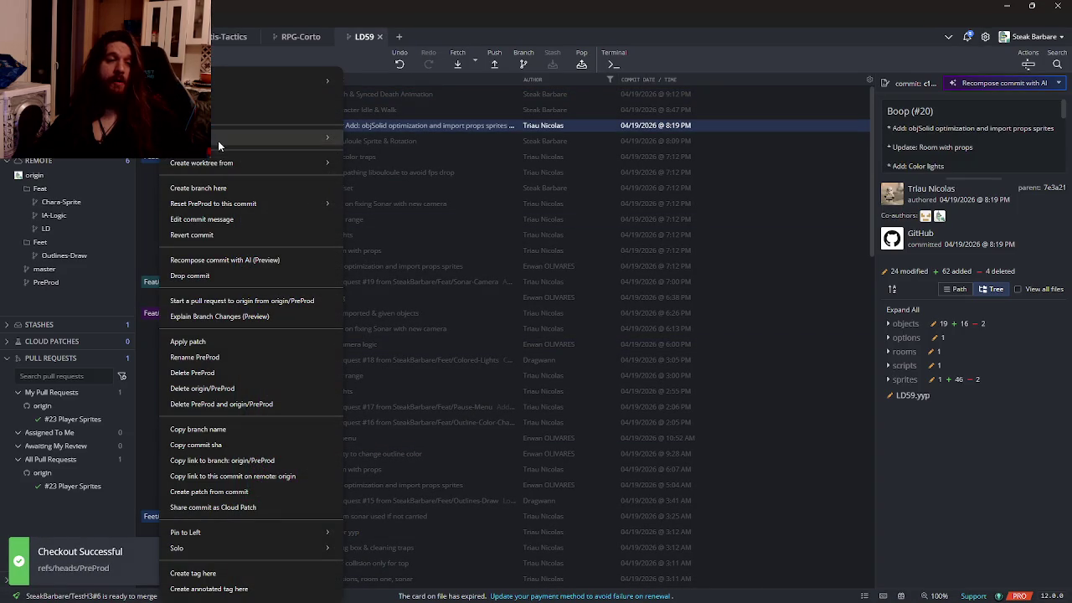
{"action": "mouse_move", "coordinate": [212, 165]}
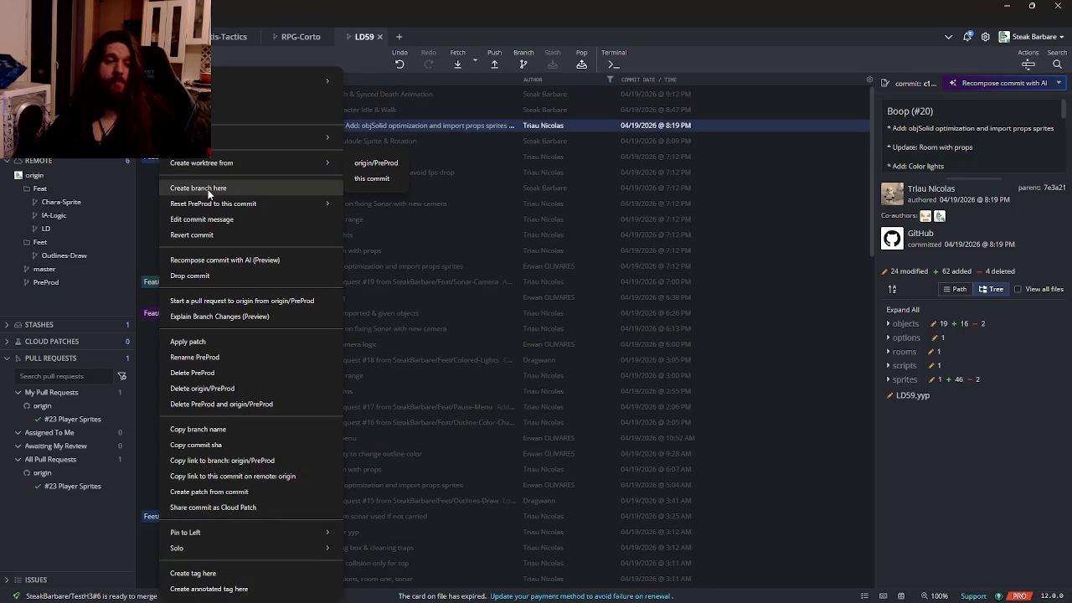
{"action": "left_click", "coordinate": [209, 188]}
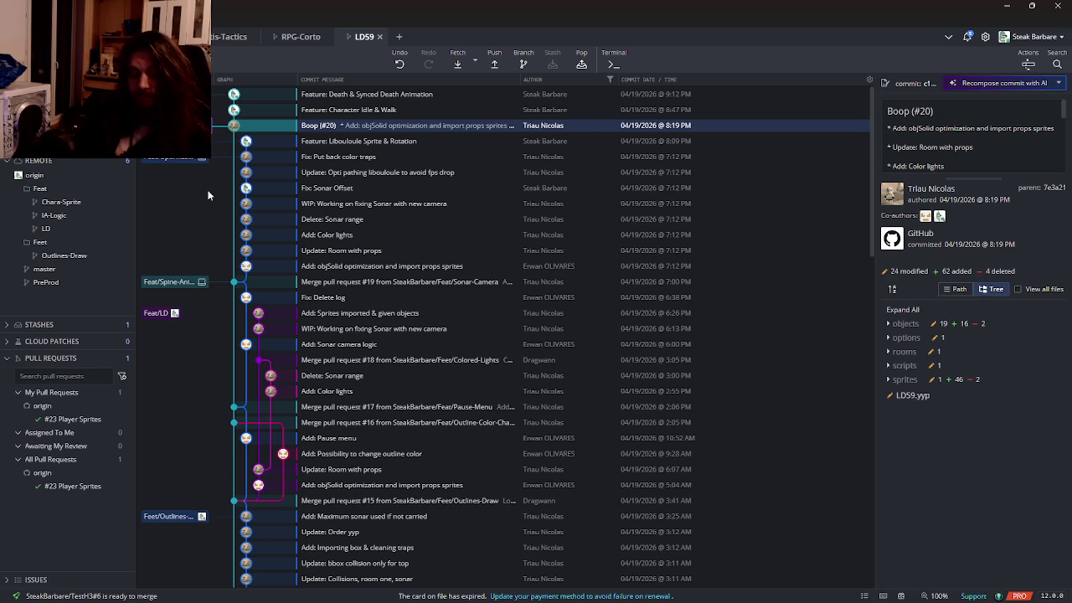
{"action": "key", "text": "Return"}
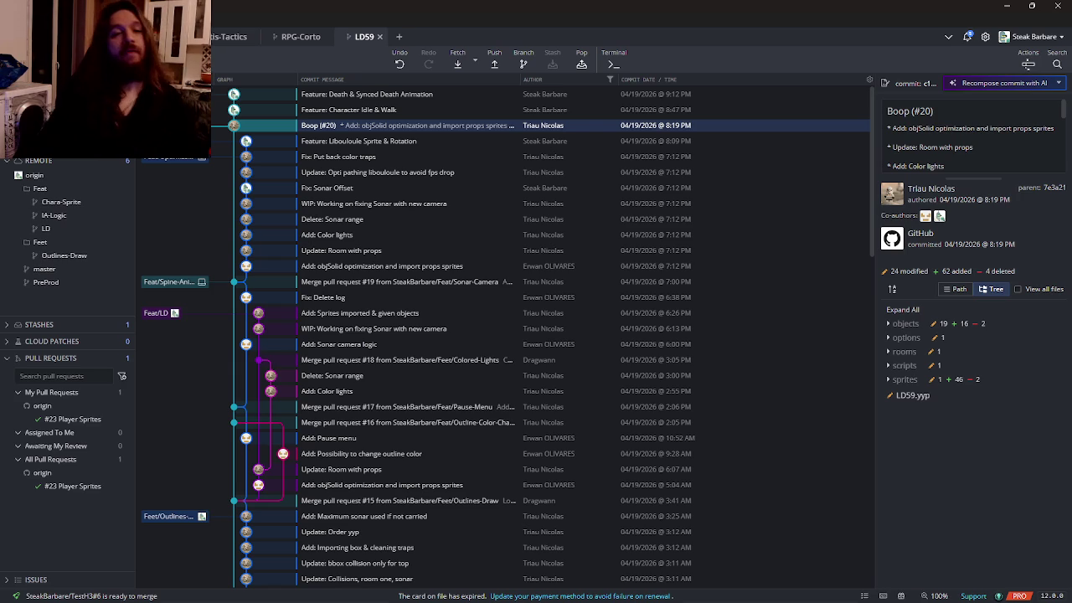
{"action": "mouse_move", "coordinate": [176, 599]}
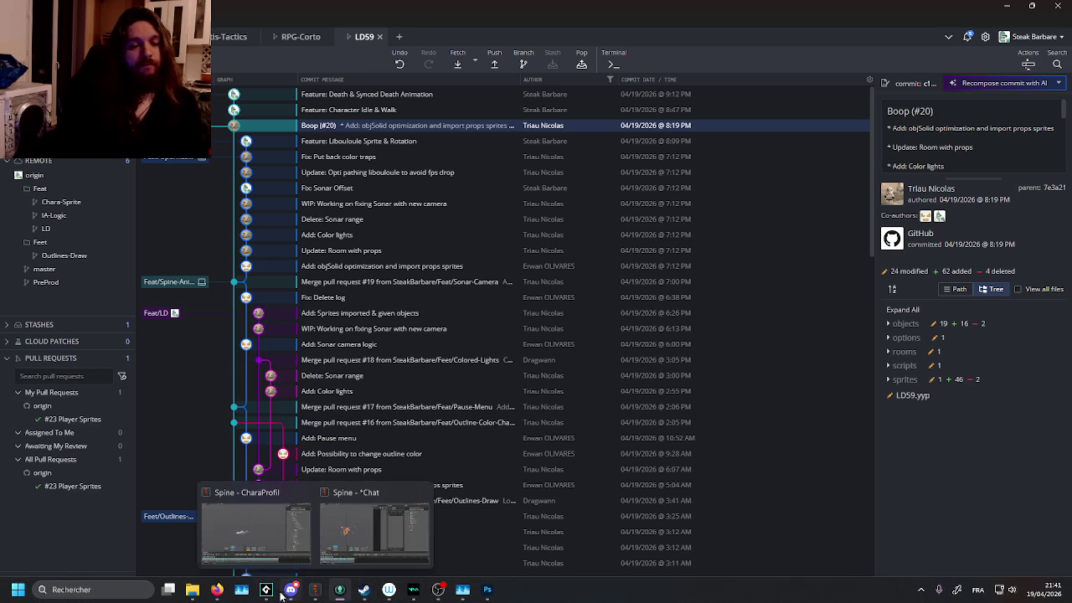
Step: Switch to GameMaker and reload the LD59 project from the Project Modified prompt
{"action": "left_click", "coordinate": [315, 589]}
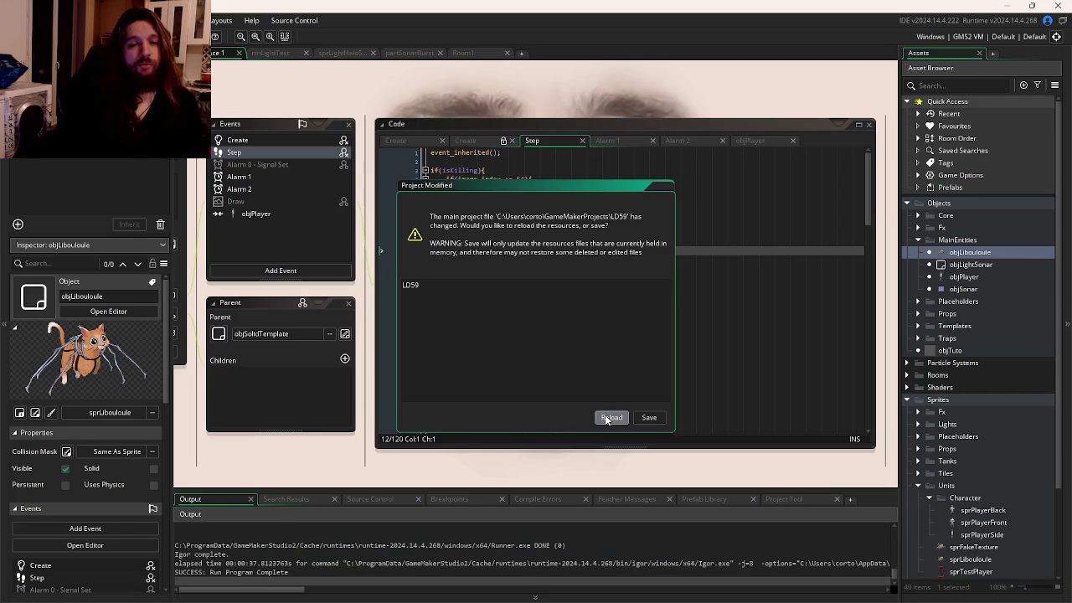
{"action": "left_click", "coordinate": [604, 412]}
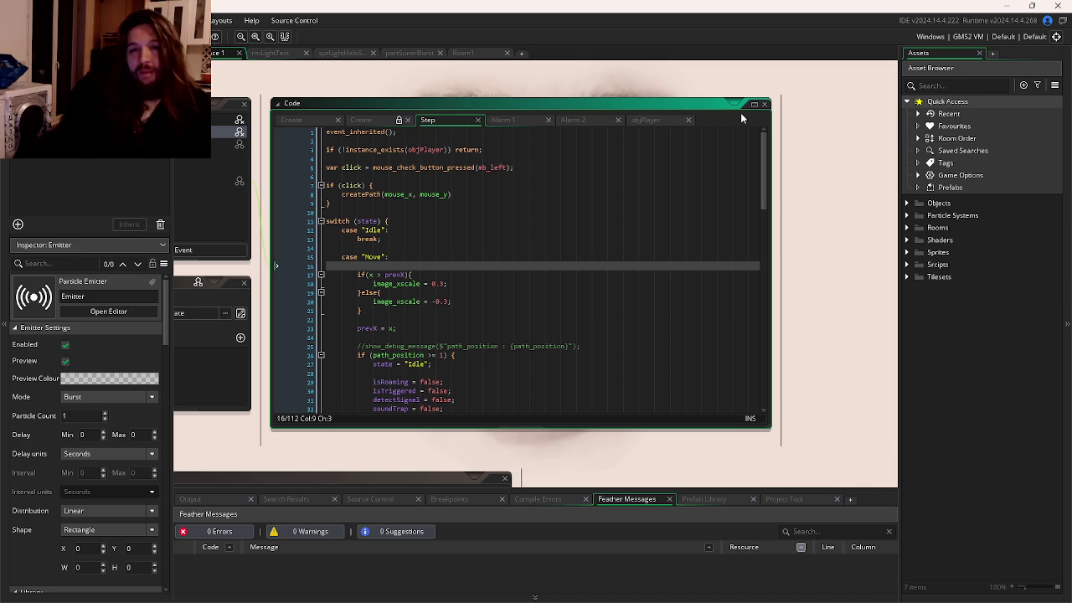
Step: Open rmGame, Room1, rmLightTest and rmPathTest from Room Order, ending on rmGame
{"action": "left_click", "coordinate": [917, 138]}
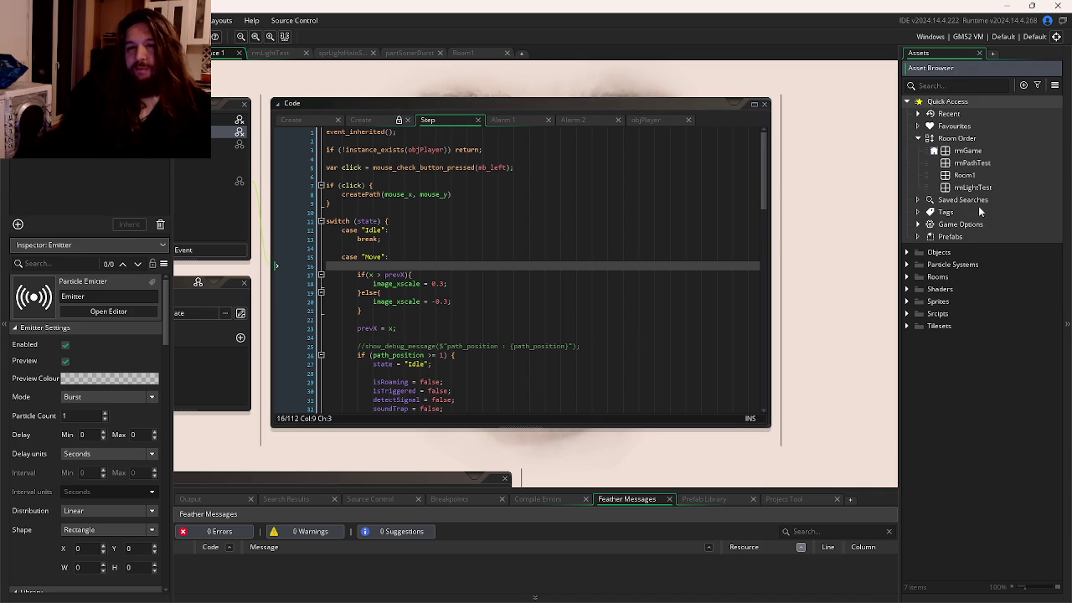
{"action": "double_click", "coordinate": [968, 151]}
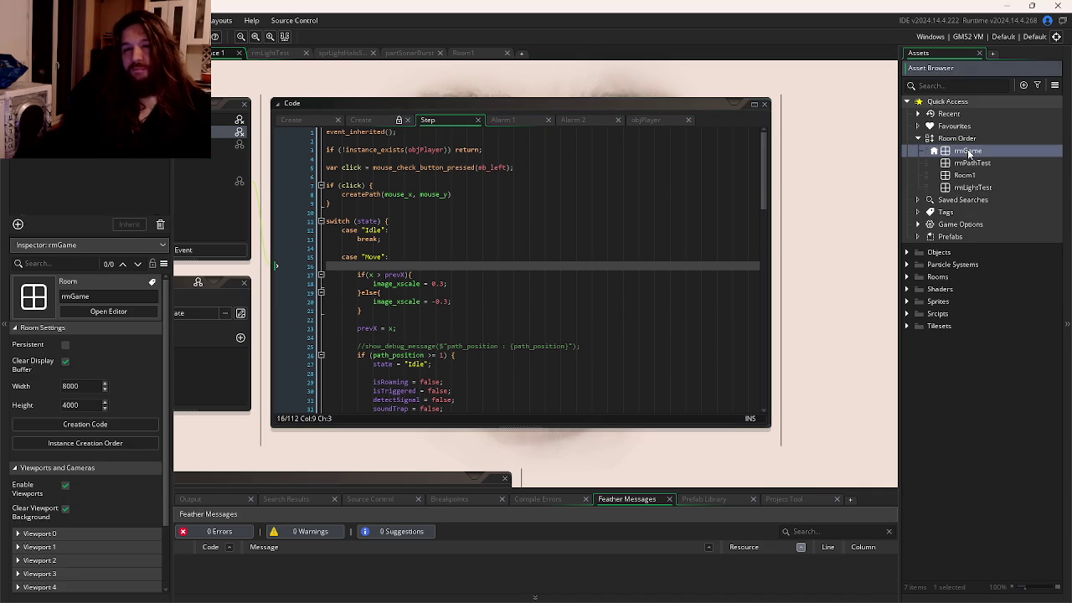
{"action": "double_click", "coordinate": [965, 176]}
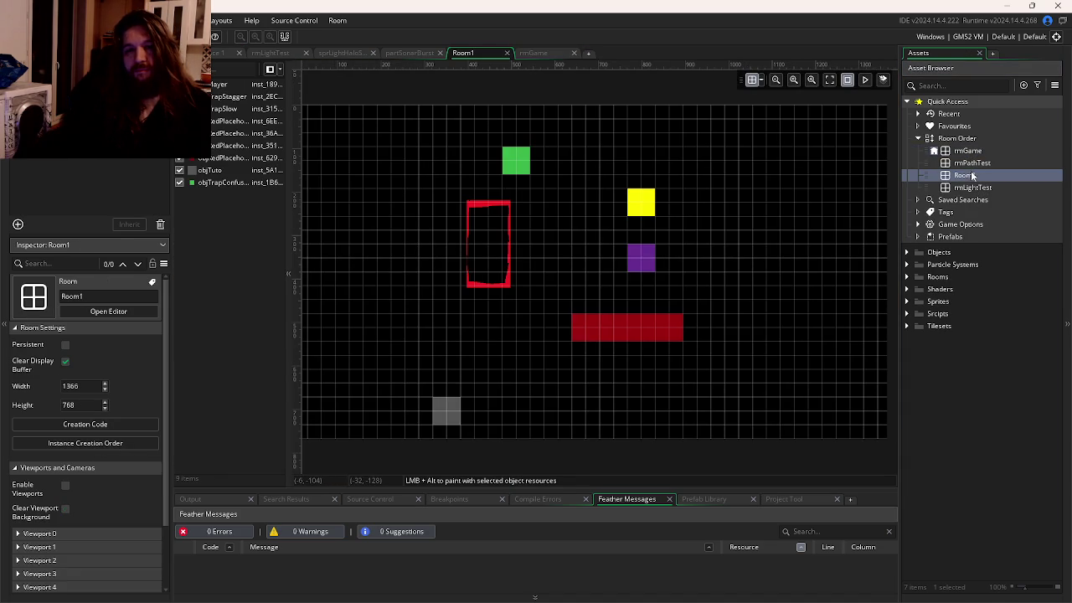
{"action": "double_click", "coordinate": [971, 187]}
{"action": "double_click", "coordinate": [971, 162]}
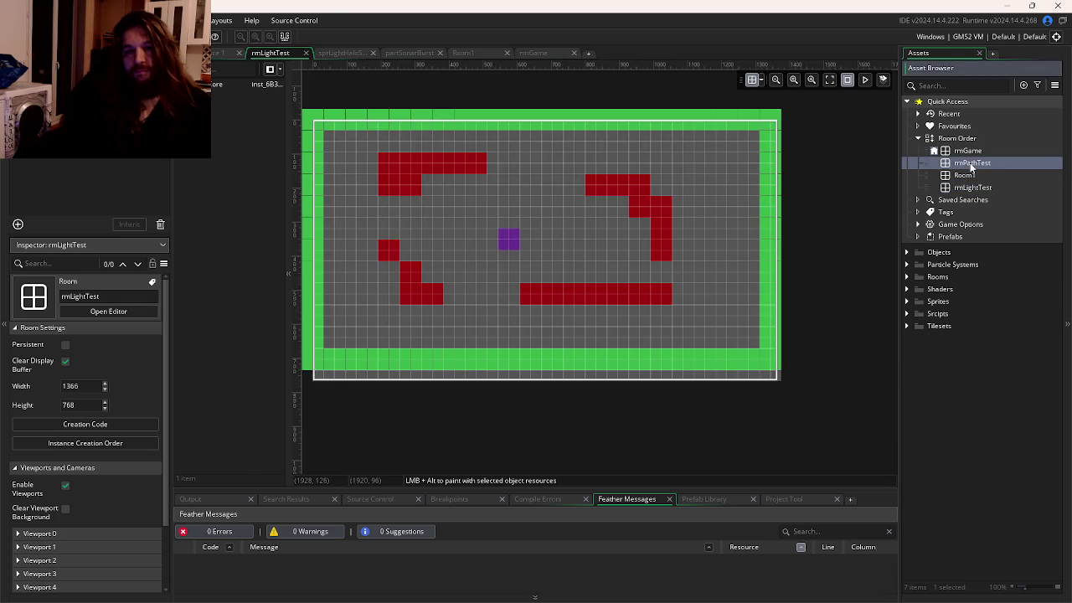
{"action": "double_click", "coordinate": [967, 151]}
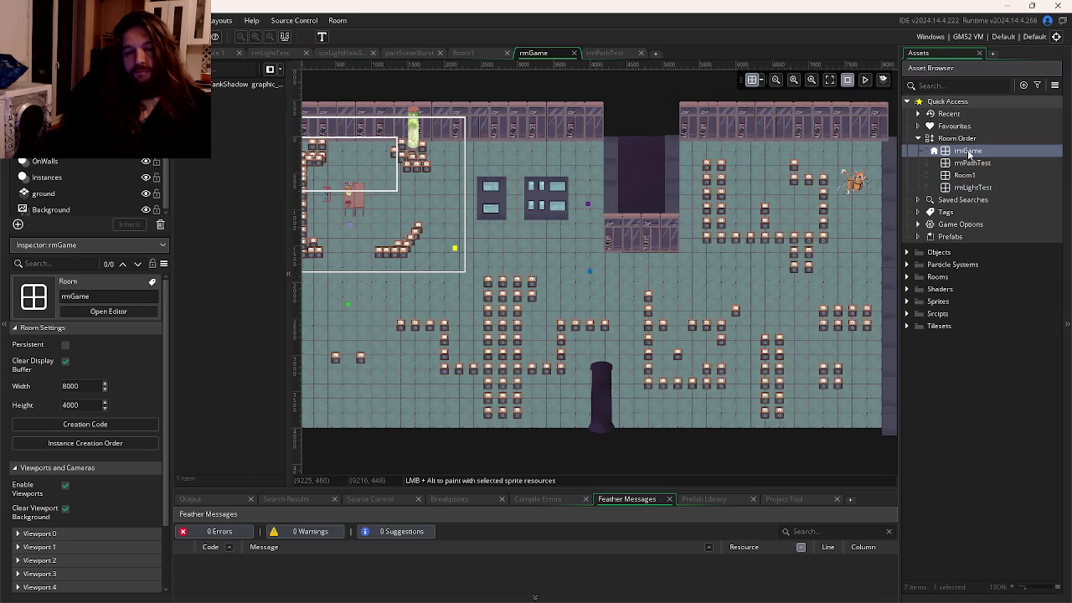
{"action": "scroll", "coordinate": [635, 188], "scroll_direction": "up", "scroll_amount": 1}
{"action": "scroll", "coordinate": [592, 193], "scroll_direction": "down", "scroll_amount": 1}
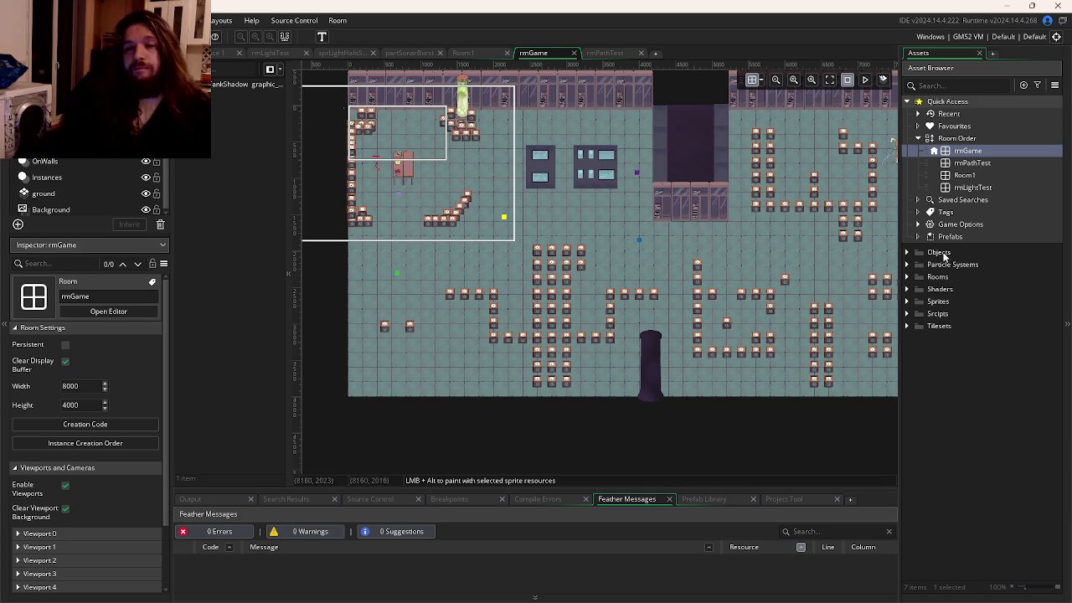
Step: Expand the Objects folder, browse Props, then collapse it and expand Templates
{"action": "left_click", "coordinate": [907, 252]}
{"action": "left_click", "coordinate": [919, 314]}
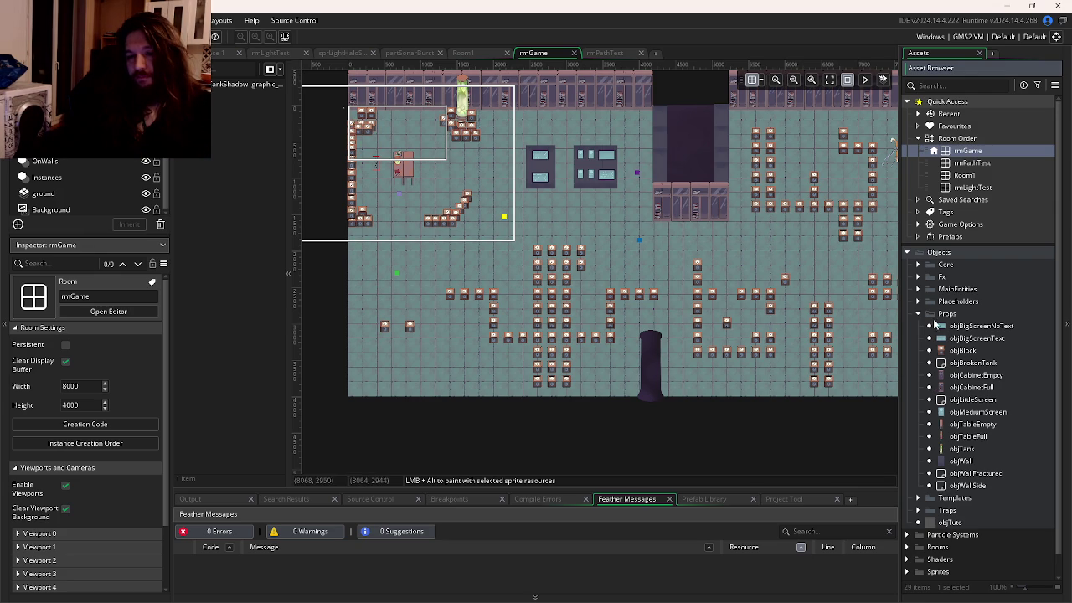
{"action": "left_click", "coordinate": [917, 313]}
{"action": "left_click", "coordinate": [919, 325]}
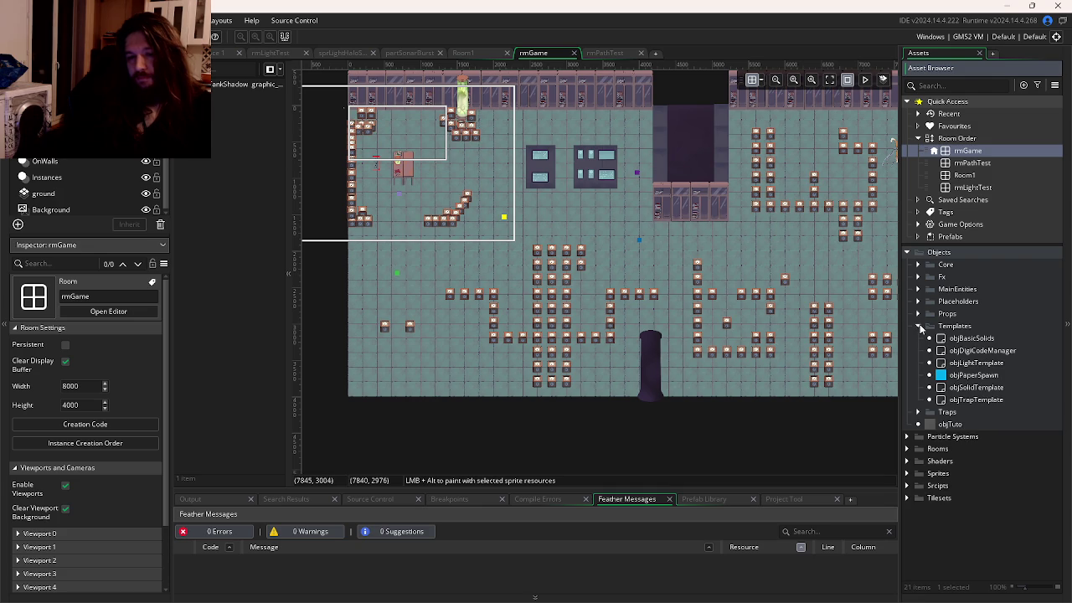
Step: Open objDigiCodeManager's Create event code, which shuffles paper spawns and assigns three digit indexes
{"action": "double_click", "coordinate": [953, 352]}
{"action": "double_click", "coordinate": [360, 165]}
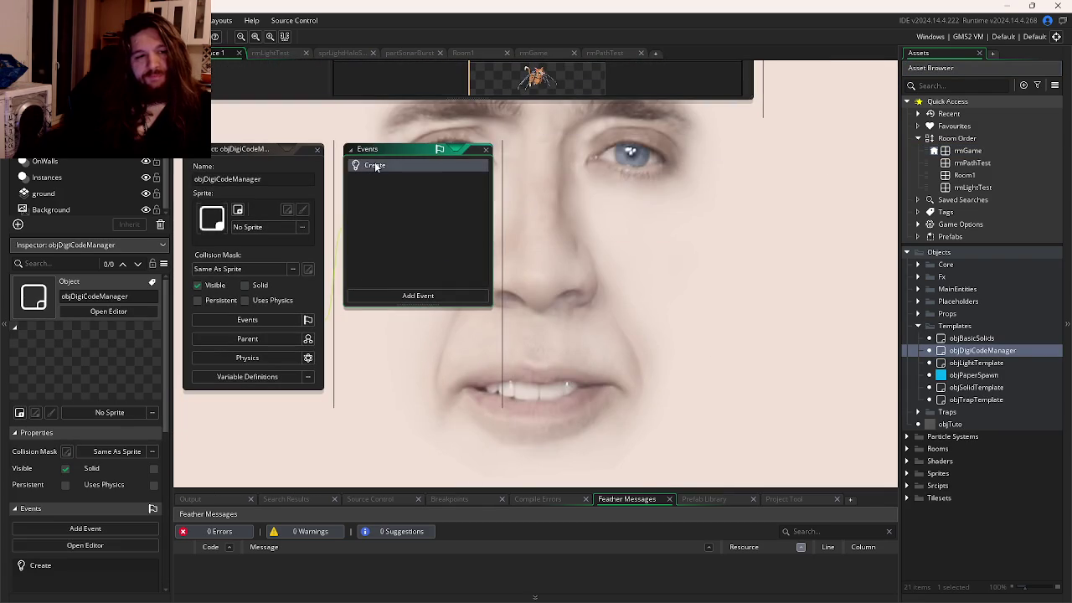
{"action": "left_click", "coordinate": [497, 205]}
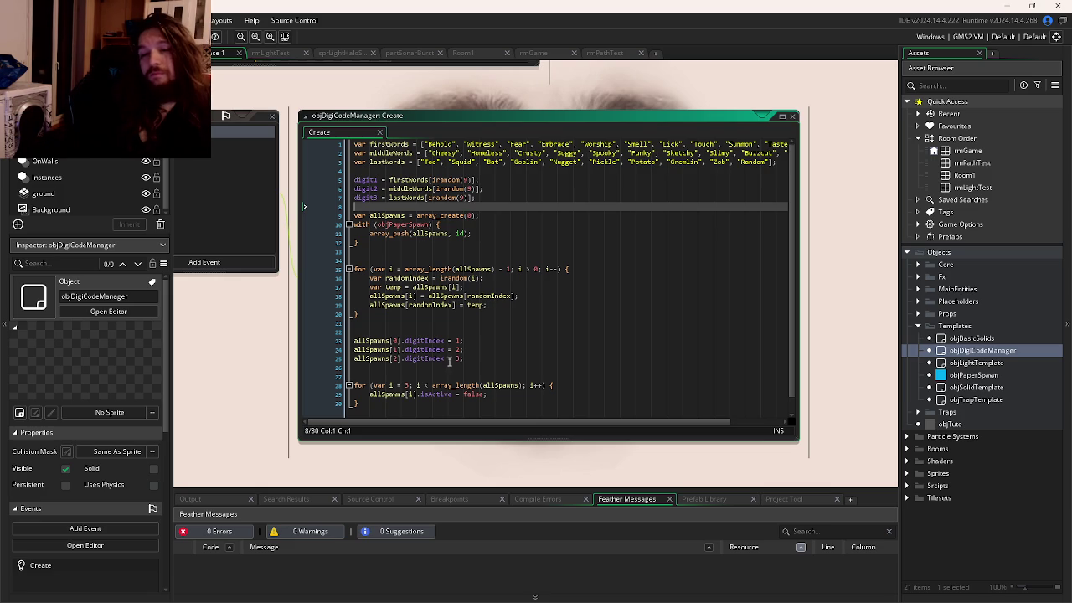
{"action": "mouse_move", "coordinate": [389, 590]}
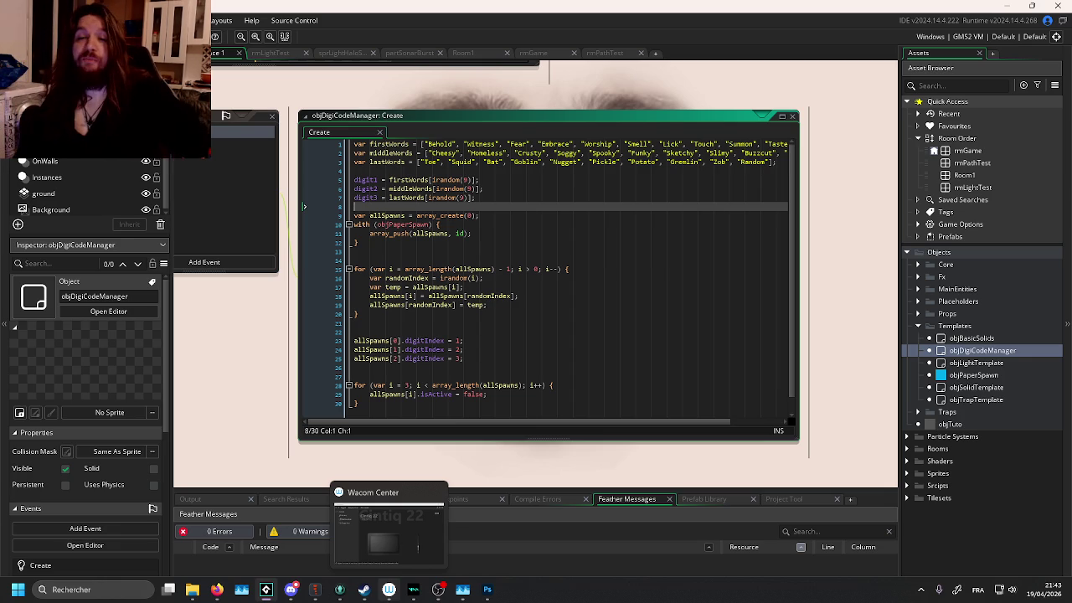
Step: Expand the Placeholders, Fx, Core, MainEntities and Props folders, then open the objTuto object
{"action": "left_click", "coordinate": [919, 301]}
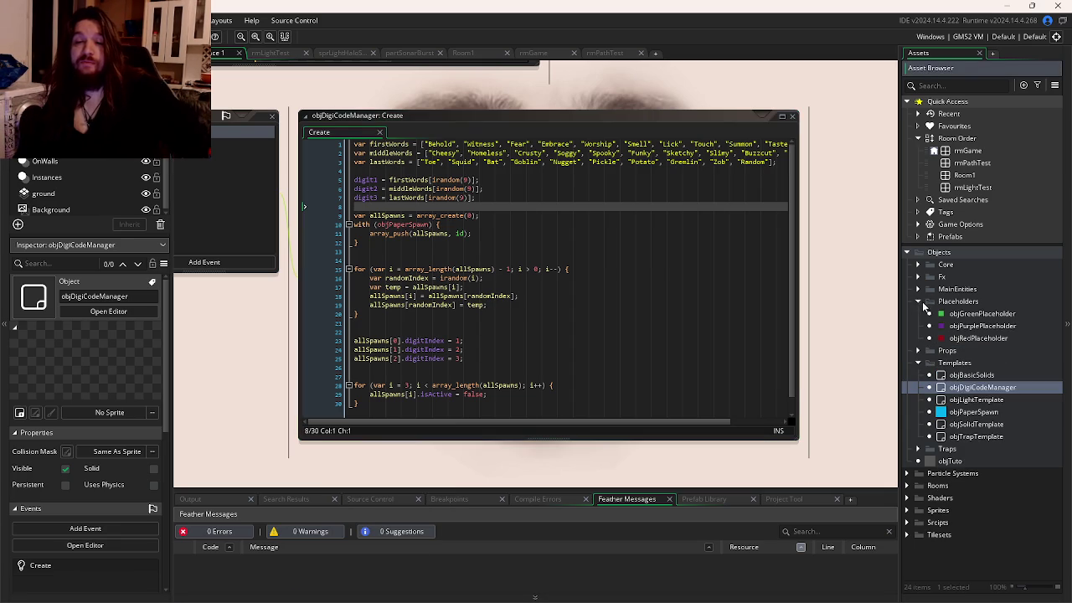
{"action": "left_click", "coordinate": [918, 276]}
{"action": "left_click", "coordinate": [919, 264]}
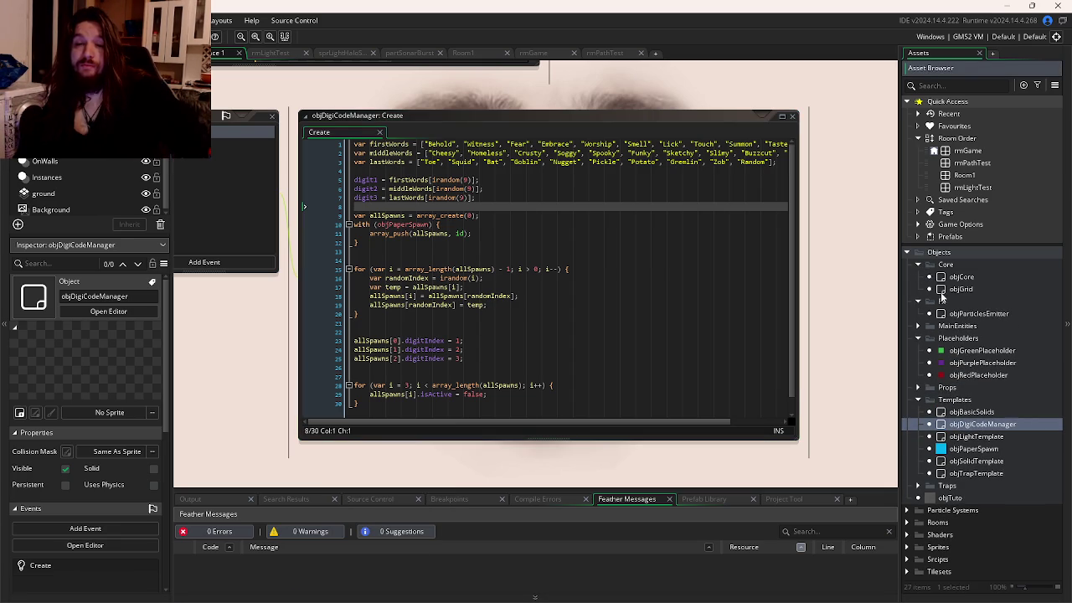
{"action": "left_click", "coordinate": [923, 327]}
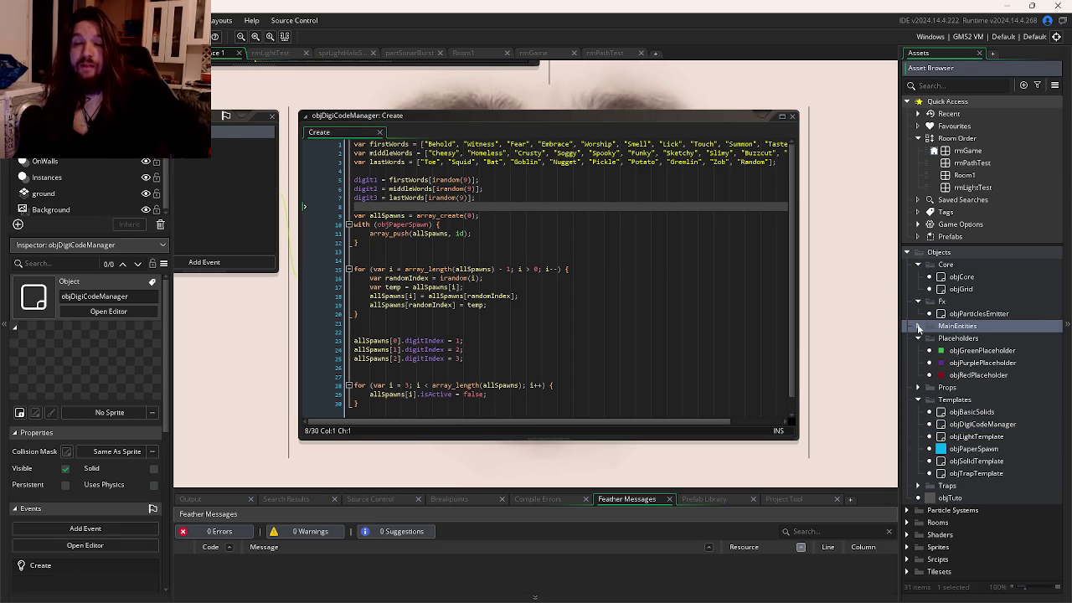
{"action": "left_click", "coordinate": [918, 326]}
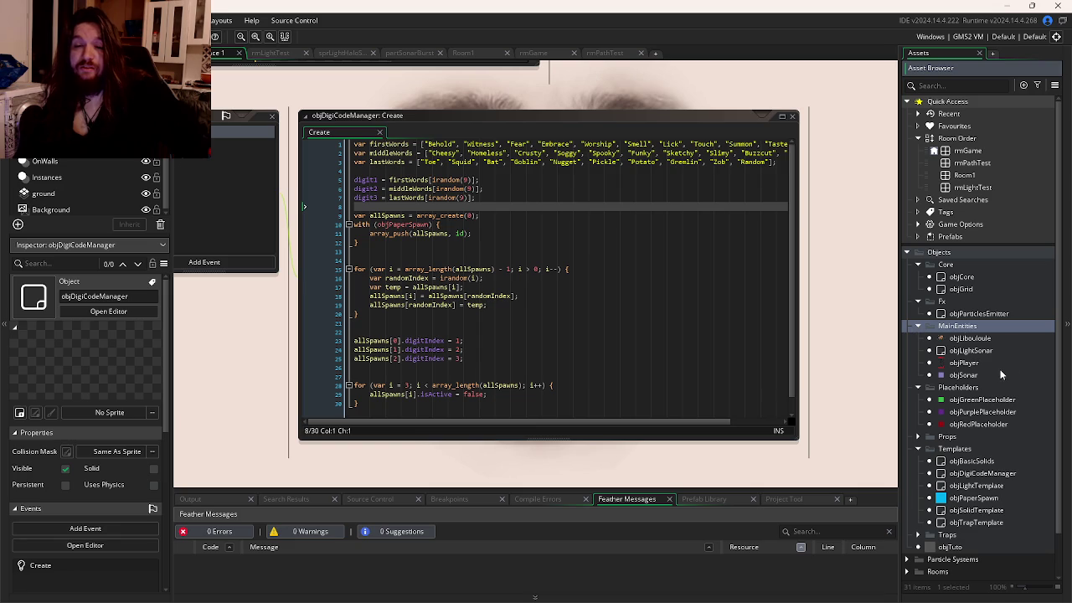
{"action": "scroll", "coordinate": [1000, 374], "scroll_direction": "down", "scroll_amount": 2}
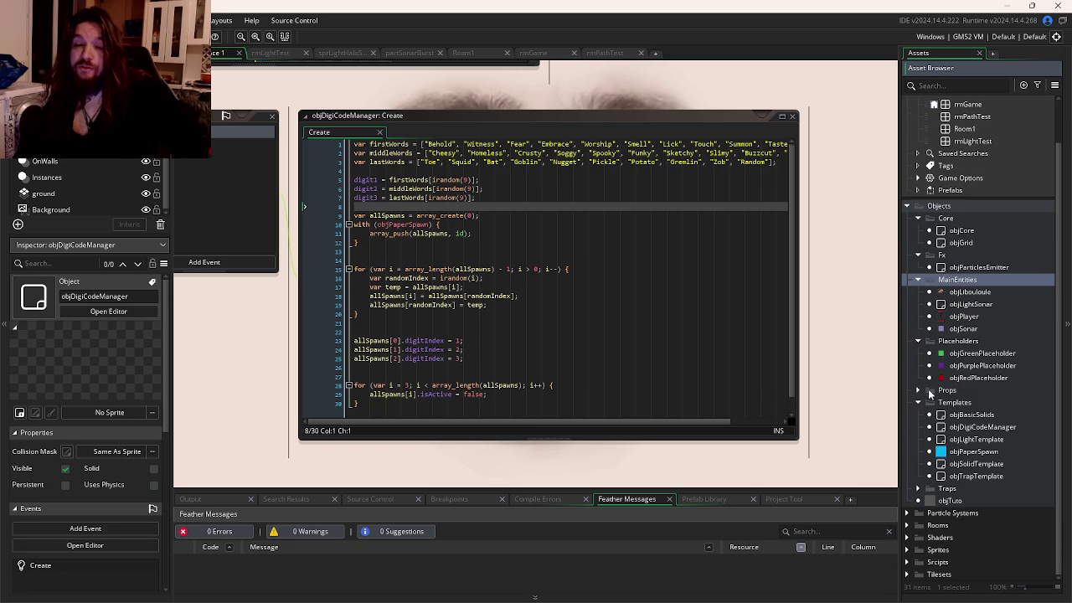
{"action": "left_click", "coordinate": [918, 390]}
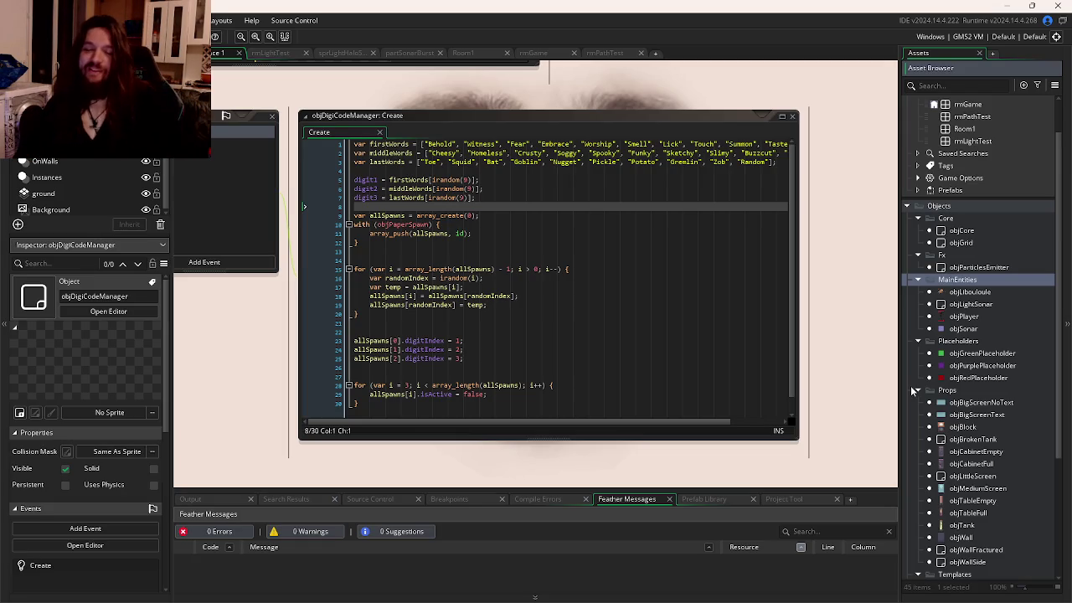
{"action": "scroll", "coordinate": [981, 381], "scroll_direction": "down", "scroll_amount": 5}
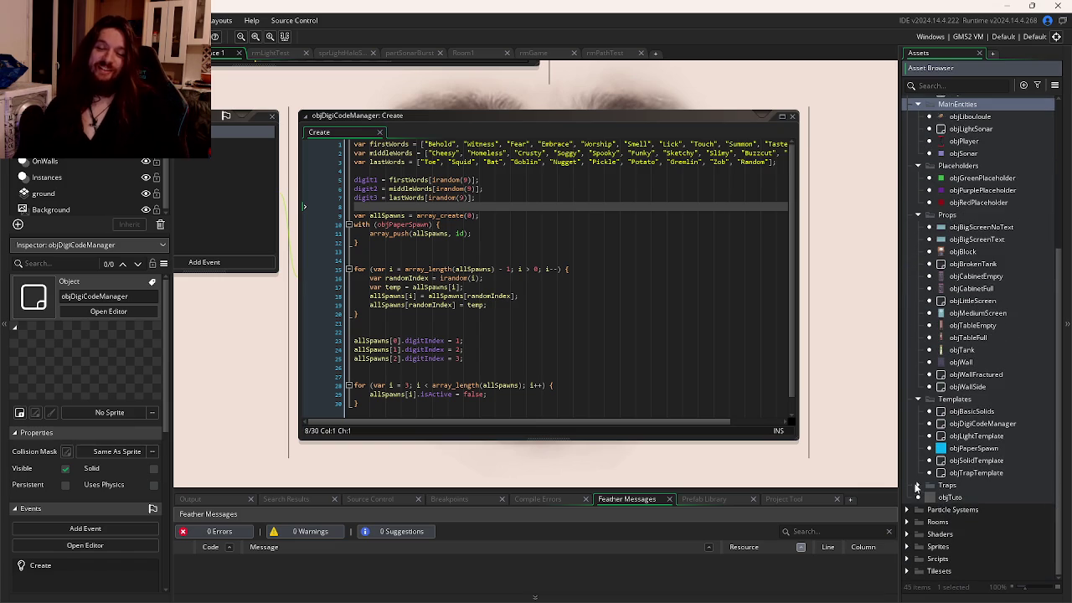
{"action": "double_click", "coordinate": [938, 497]}
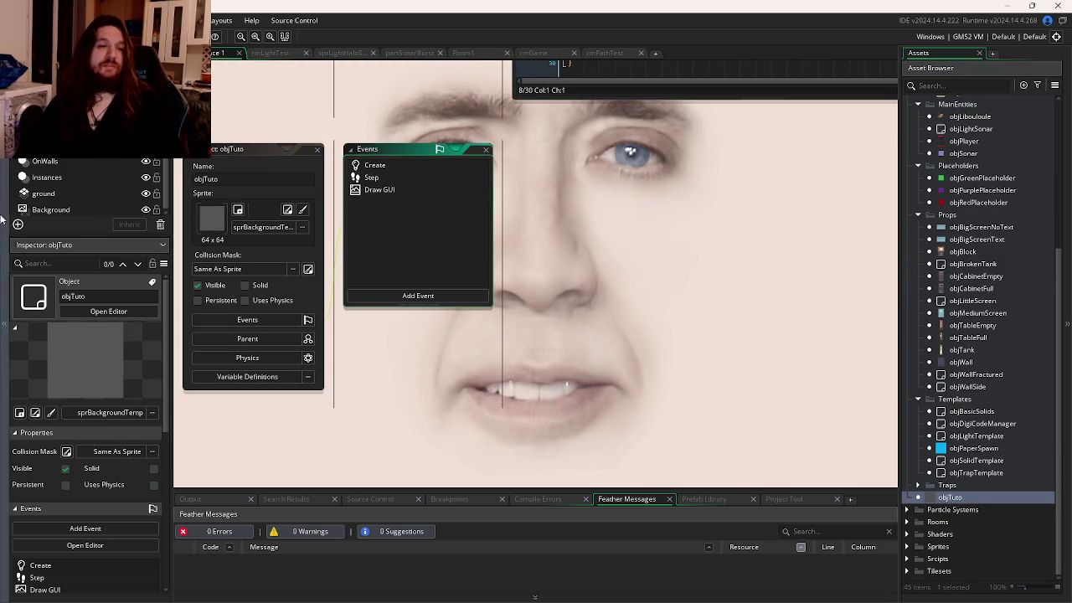
Step: Place an objTuto instance on rmGame's Instances layer at 1344, 992 beside the table
{"action": "left_click", "coordinate": [289, 55]}
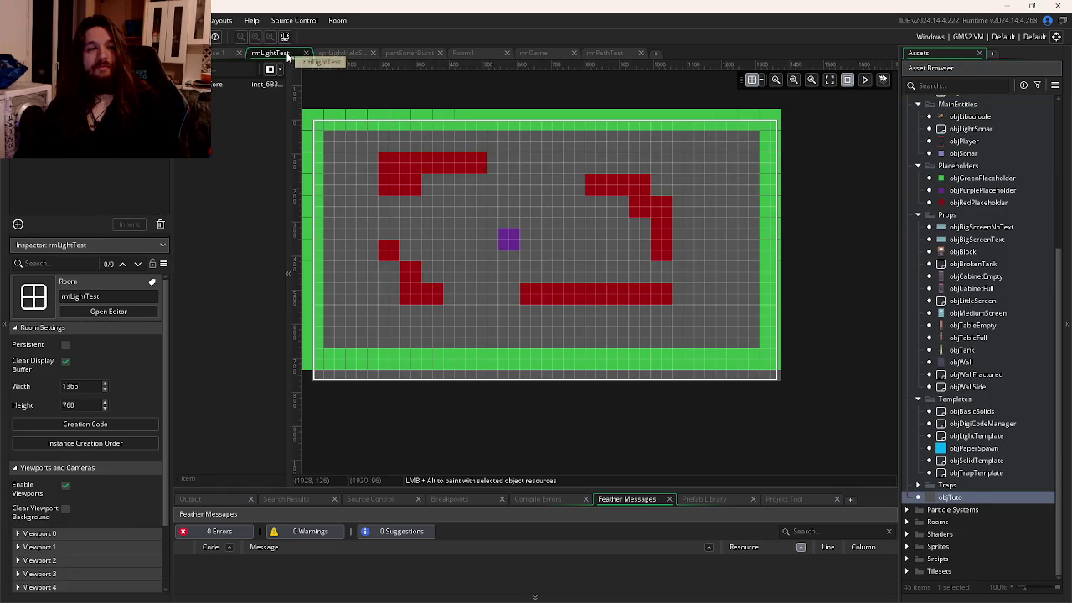
{"action": "left_click", "coordinate": [533, 52]}
{"action": "scroll", "coordinate": [576, 180], "scroll_direction": "up", "scroll_amount": 1}
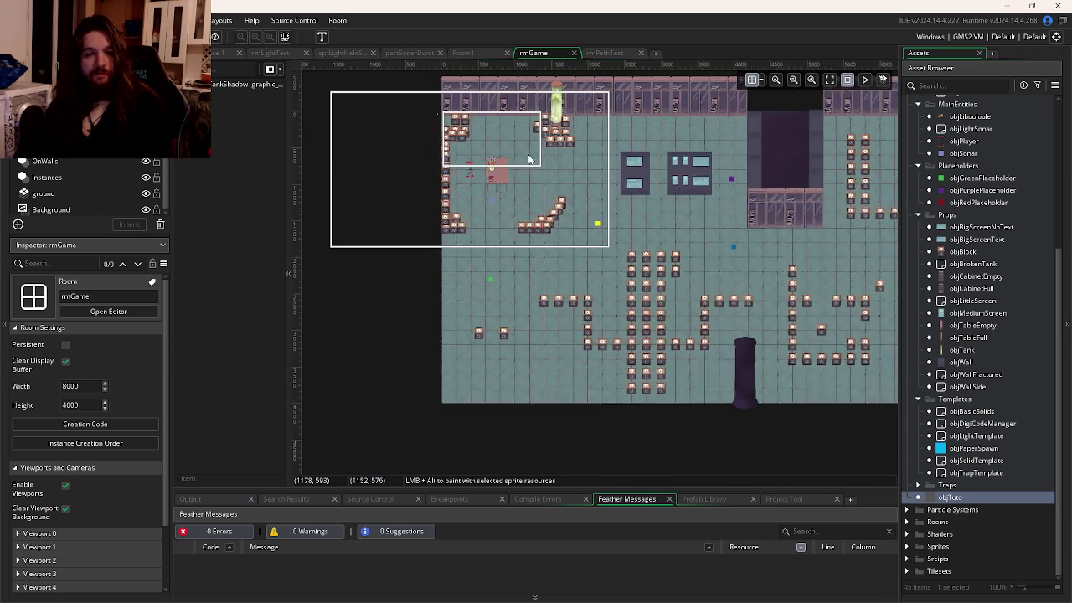
{"action": "scroll", "coordinate": [550, 168], "scroll_direction": "up", "scroll_amount": 3}
{"action": "scroll", "coordinate": [642, 310], "scroll_direction": "down", "scroll_amount": 3}
{"action": "scroll", "coordinate": [640, 284], "scroll_direction": "up", "scroll_amount": 2}
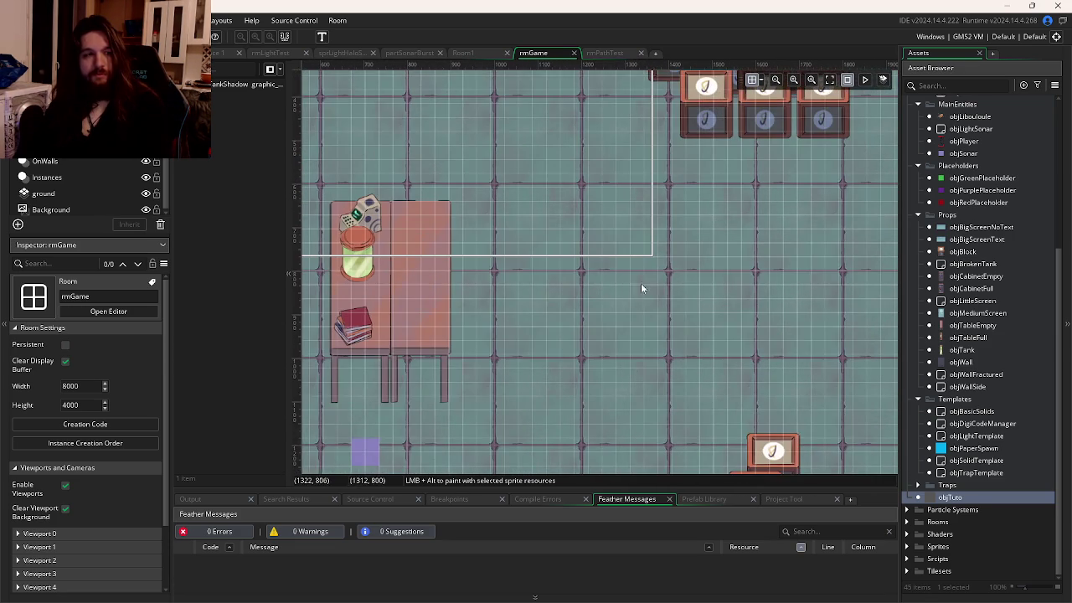
{"action": "left_click", "coordinate": [1009, 498]}
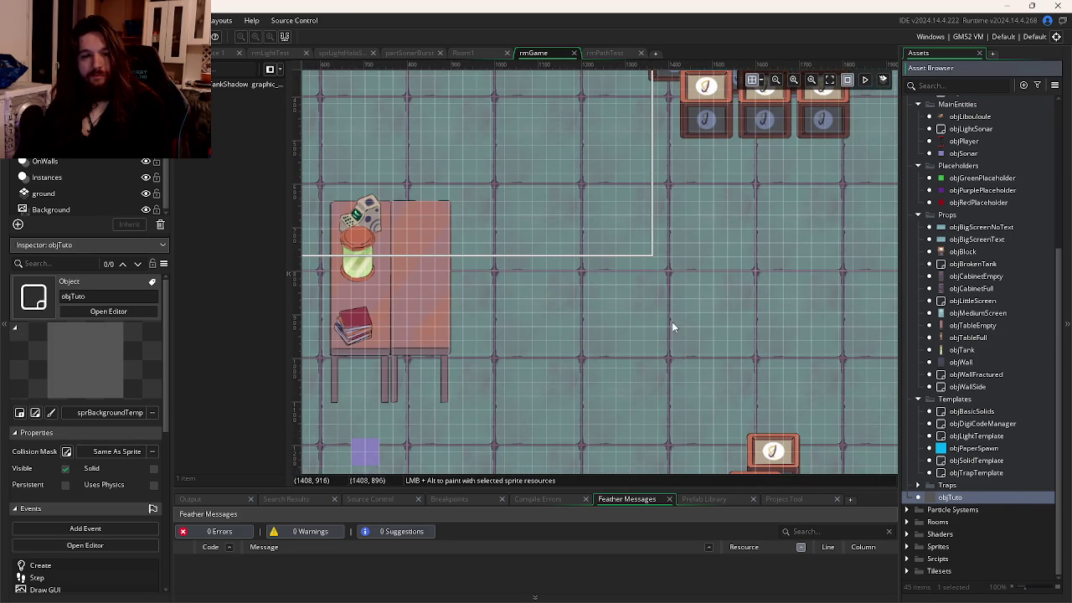
{"action": "left_click", "coordinate": [46, 145]}
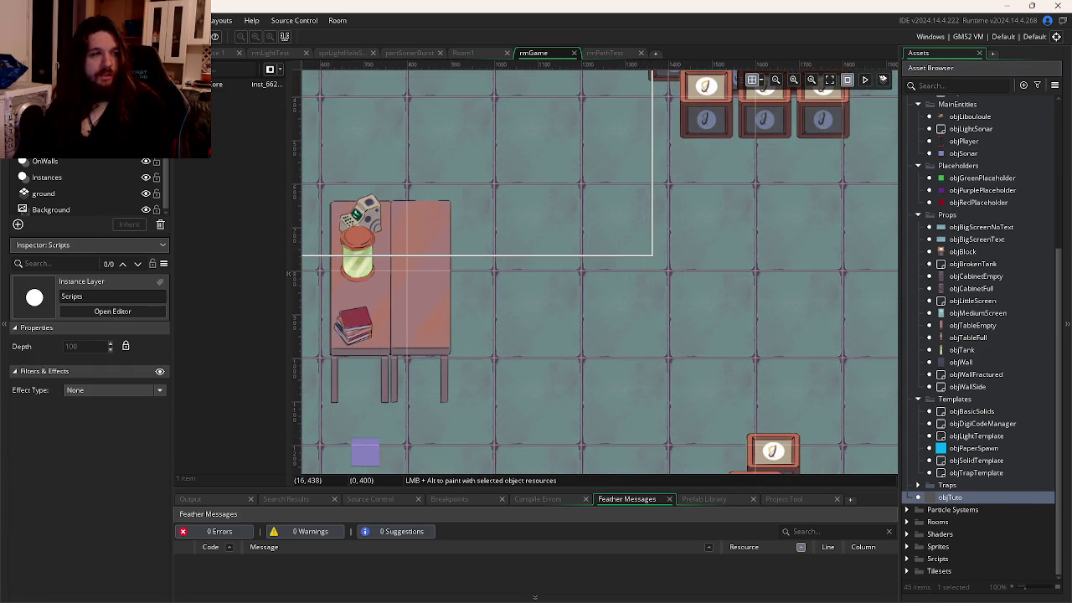
{"action": "left_click", "coordinate": [657, 369], "text": "alt"}
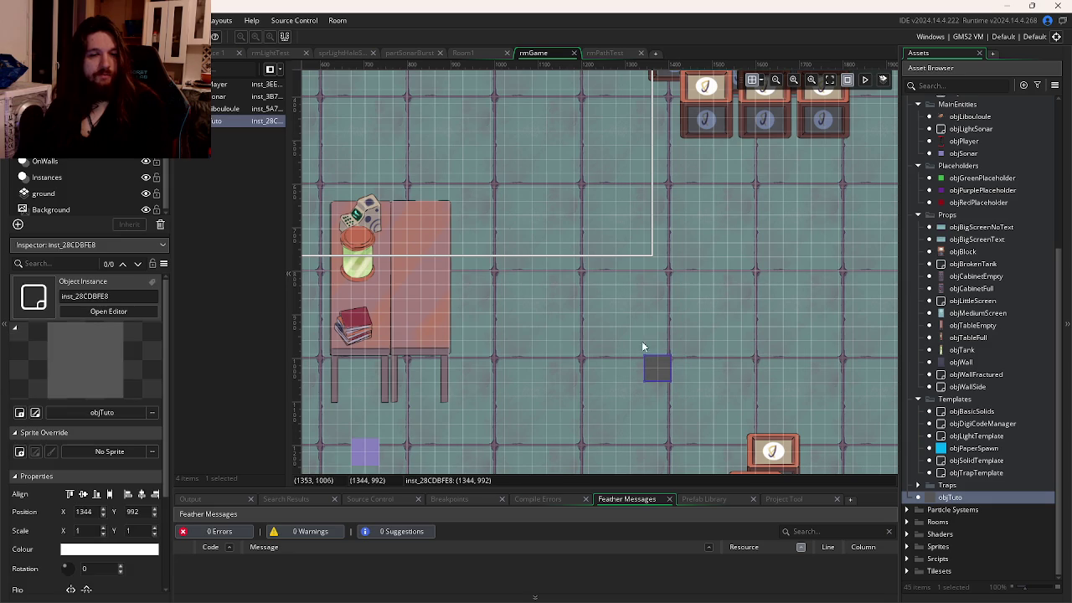
Step: Run the game with F5, walk to the tutorial object, and open its controls note with E
{"action": "key", "text": "F5"}
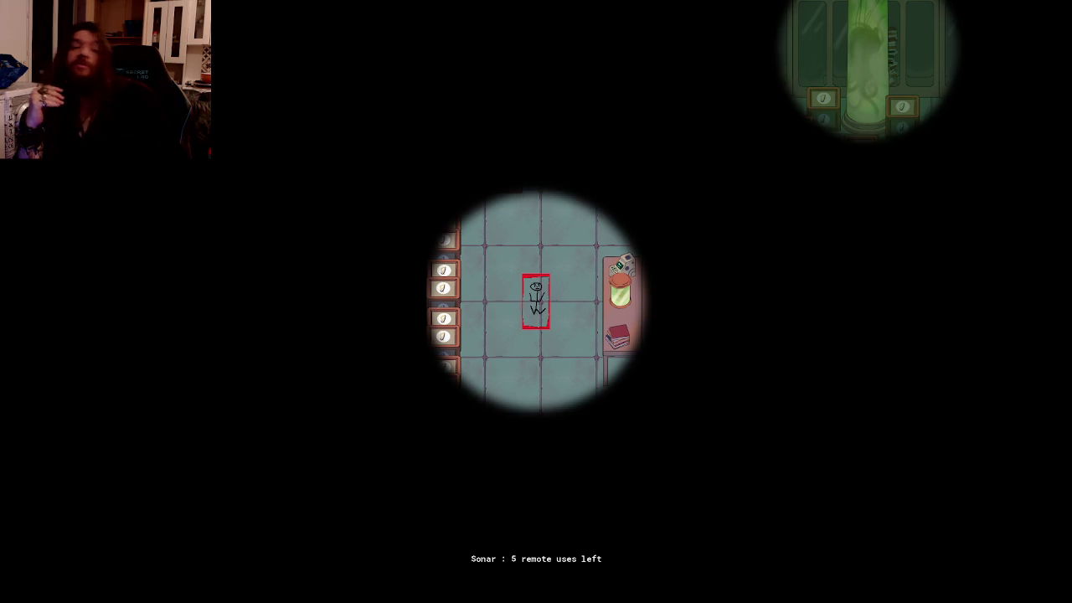
{"action": "key", "text": "d"}
{"action": "key", "text": "s"}
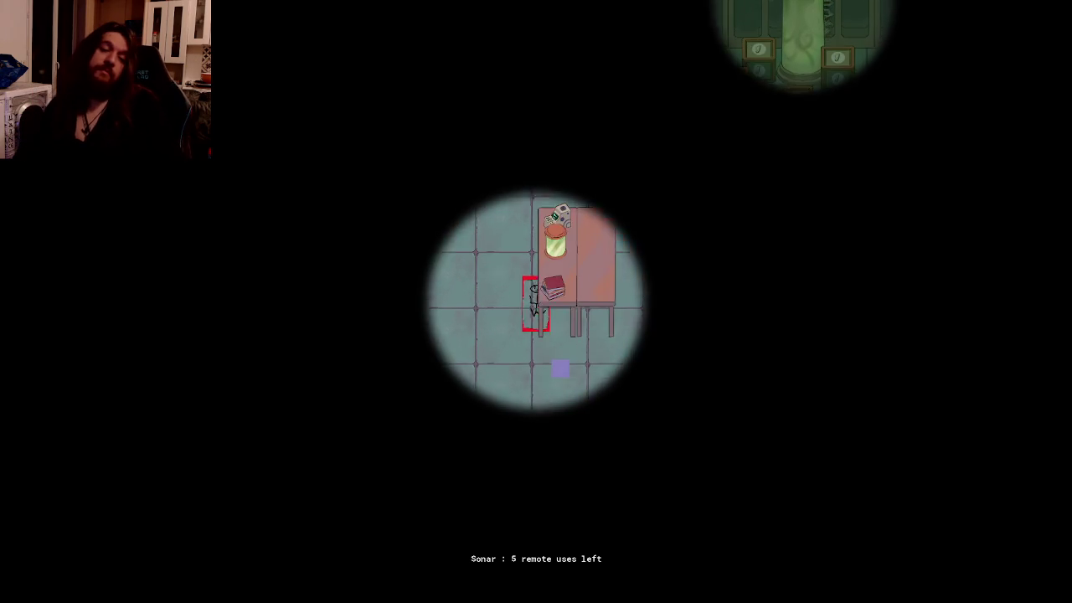
{"action": "key", "text": "s"}
{"action": "key", "text": "d"}
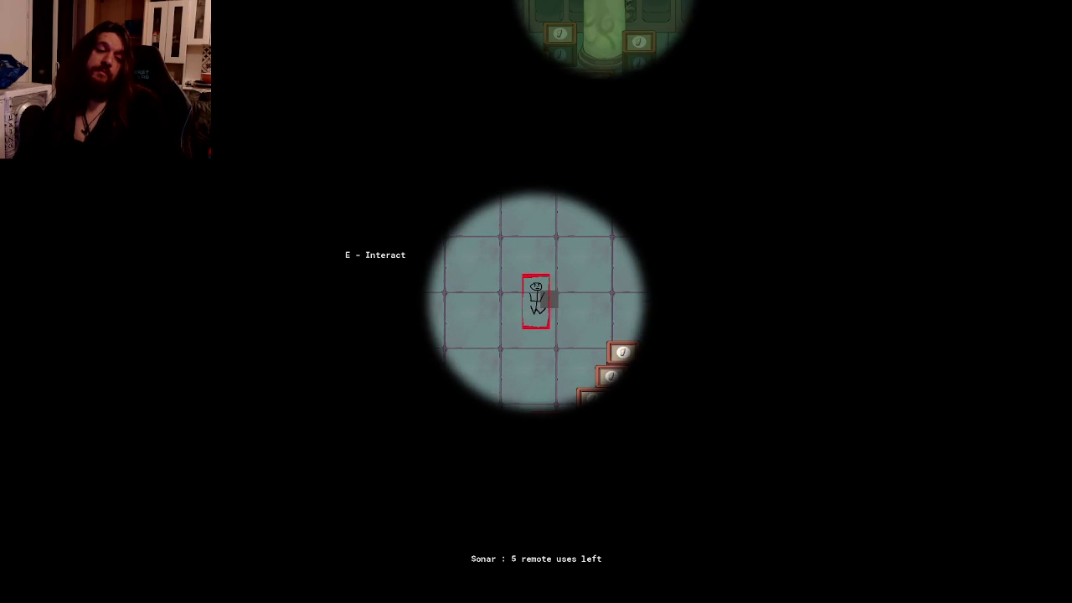
{"action": "key", "text": "e"}
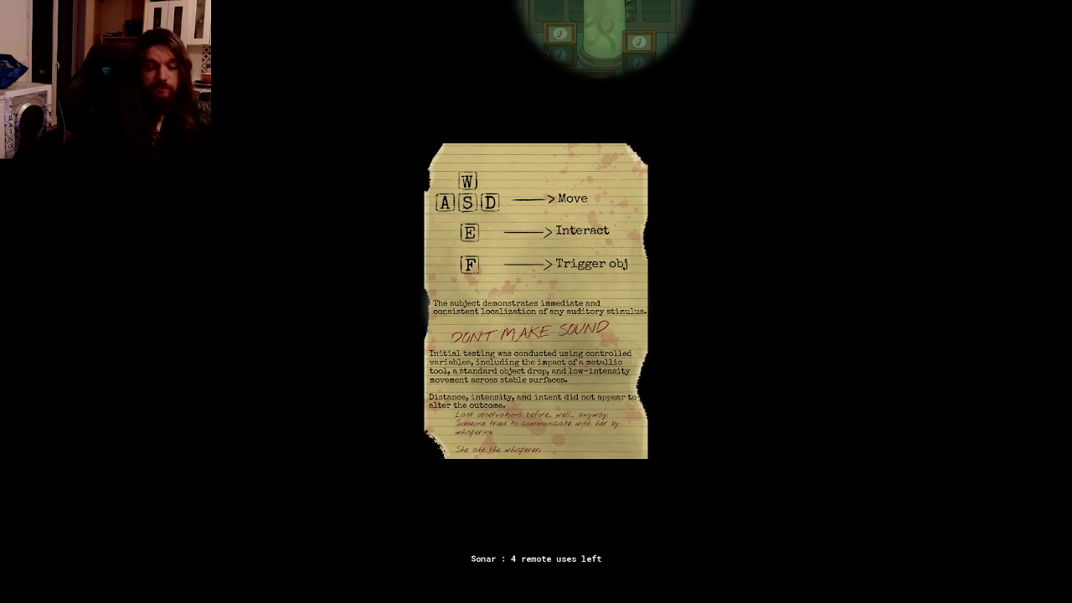
Step: Close the controls note and end the playtest, returning to the objTuto editor
{"action": "key", "text": "Escape"}
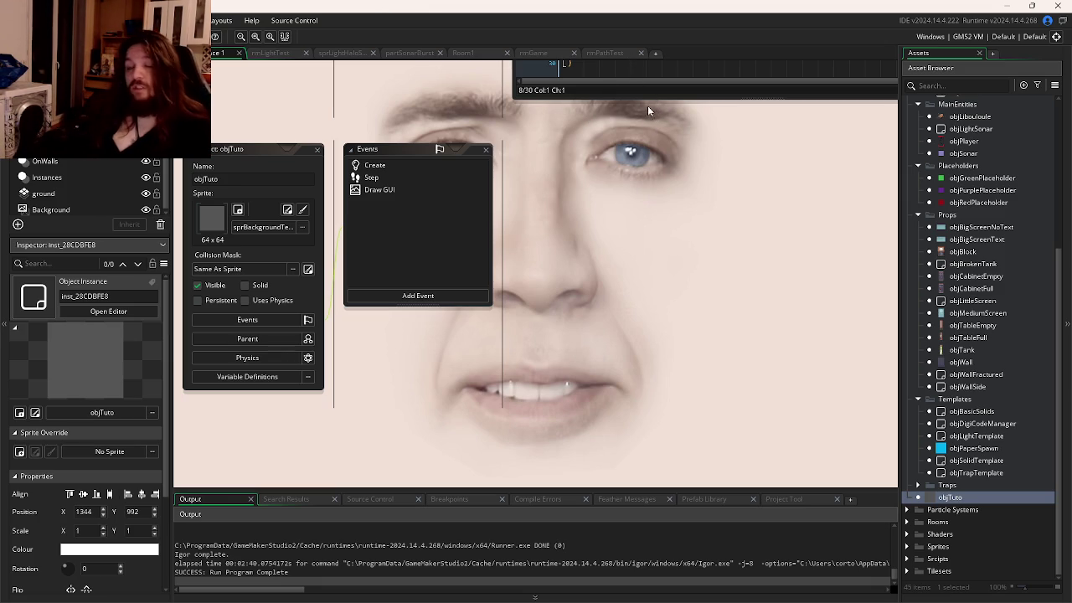
Step: Review objTuto's Step code that toggles the tutorial with E, then reopen the object editor
{"action": "left_click", "coordinate": [398, 178]}
{"action": "left_click", "coordinate": [692, 203]}
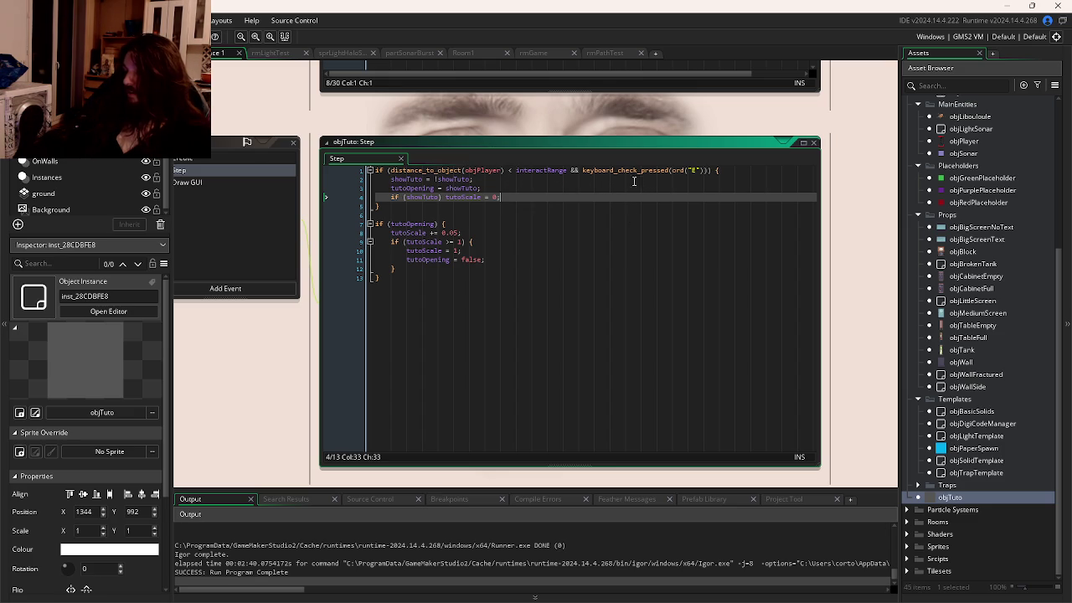
{"action": "left_click", "coordinate": [603, 214]}
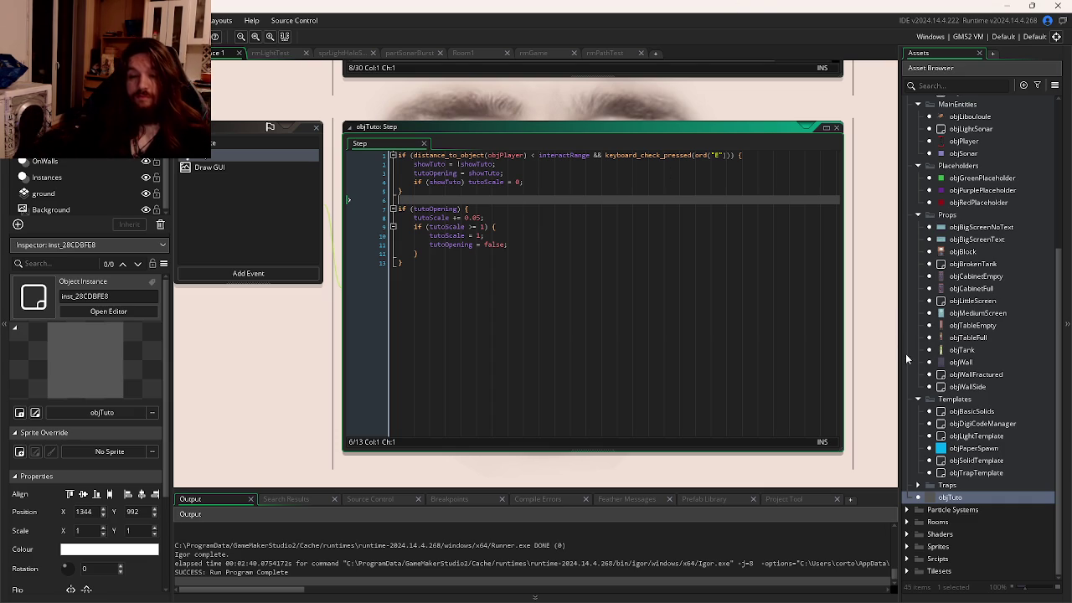
{"action": "double_click", "coordinate": [954, 497]}
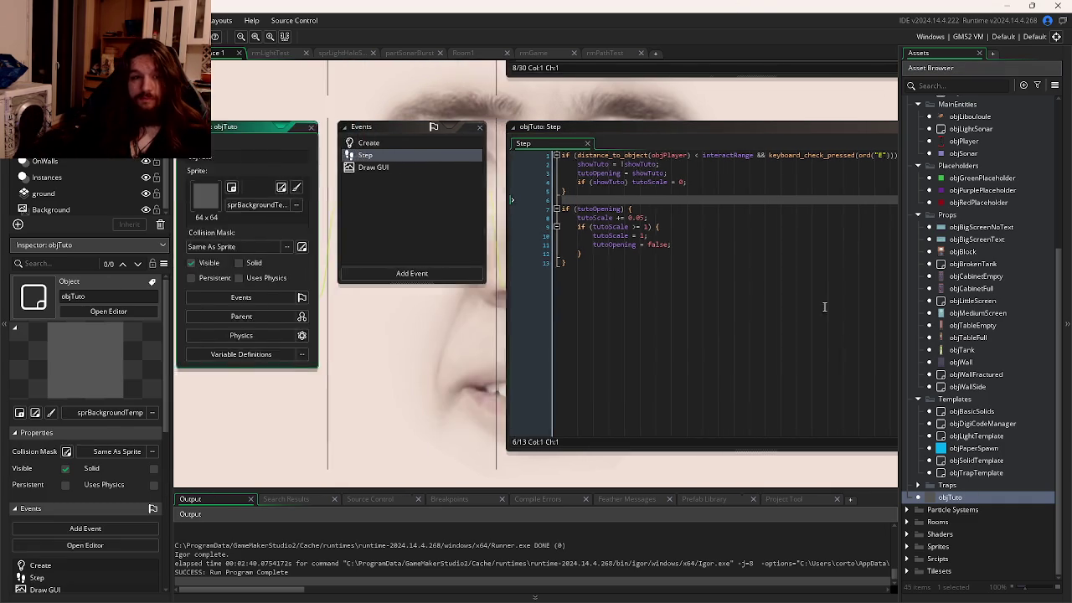
Step: In objTuto's Step event, change the interact check from ord("E") to ord("A")
{"action": "left_click", "coordinate": [676, 157]}
{"action": "type", "text": "A"}
{"action": "left_click", "coordinate": [595, 211]}
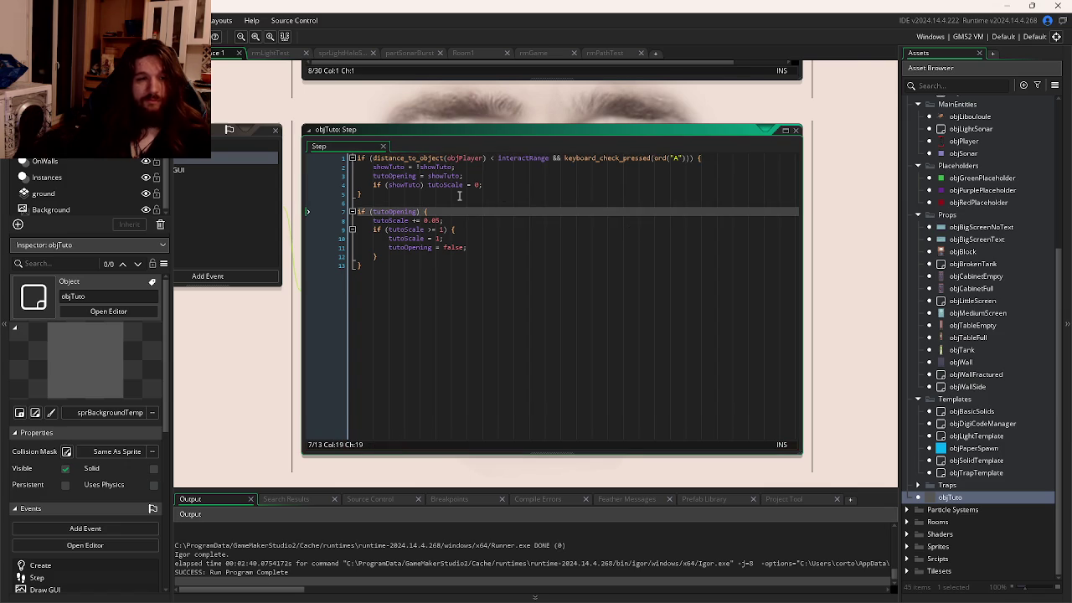
{"action": "left_click", "coordinate": [459, 196]}
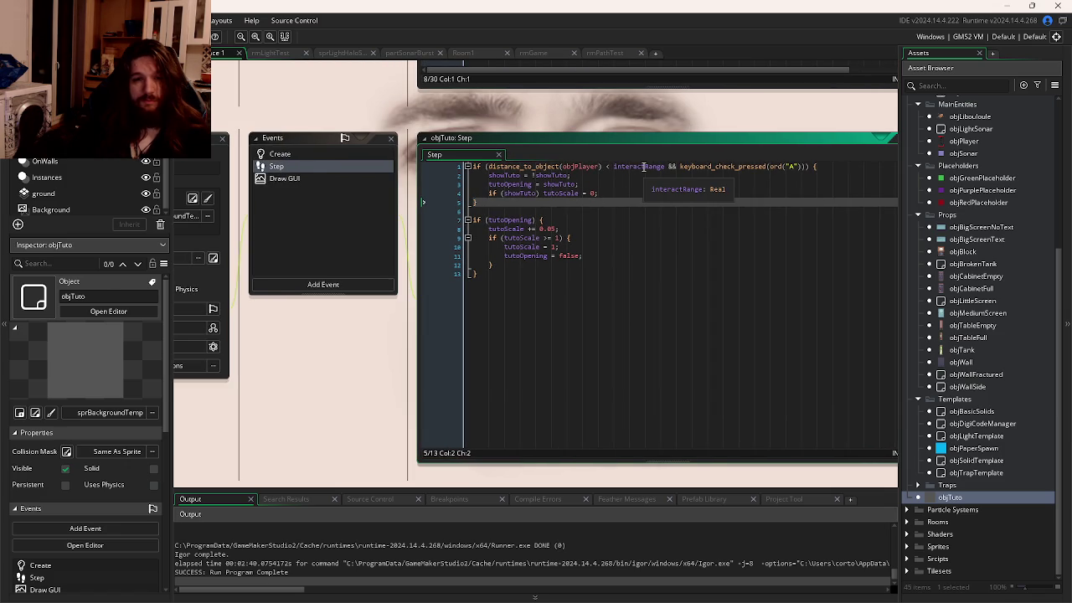
Step: Change the Draw GUI prompt to "A - Interact" and save and run with F5
{"action": "left_click", "coordinate": [285, 179]}
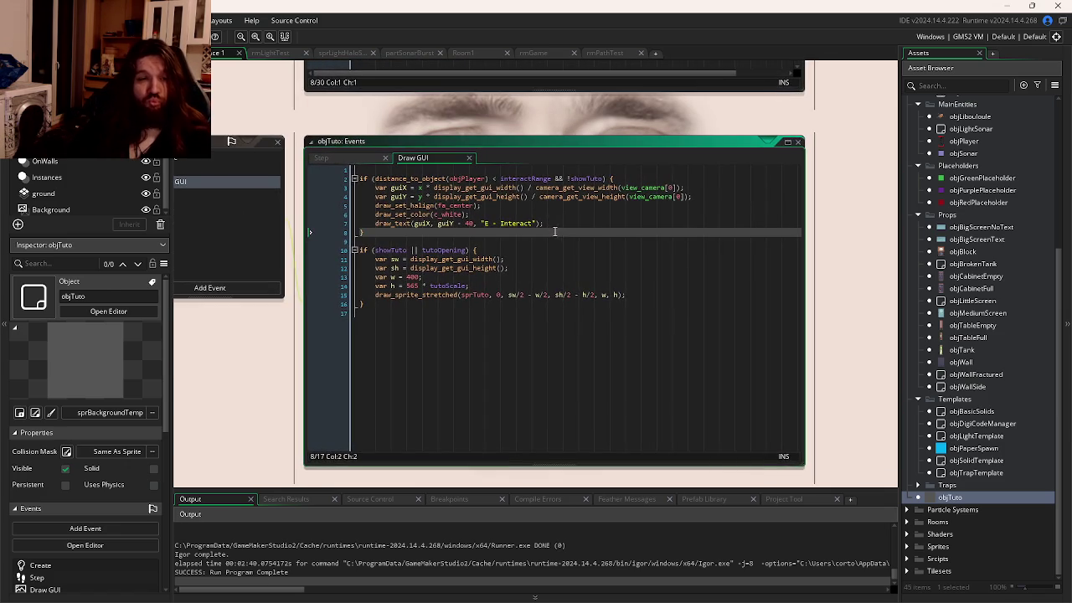
{"action": "double_click", "coordinate": [512, 235]}
{"action": "type", "text": "A"}
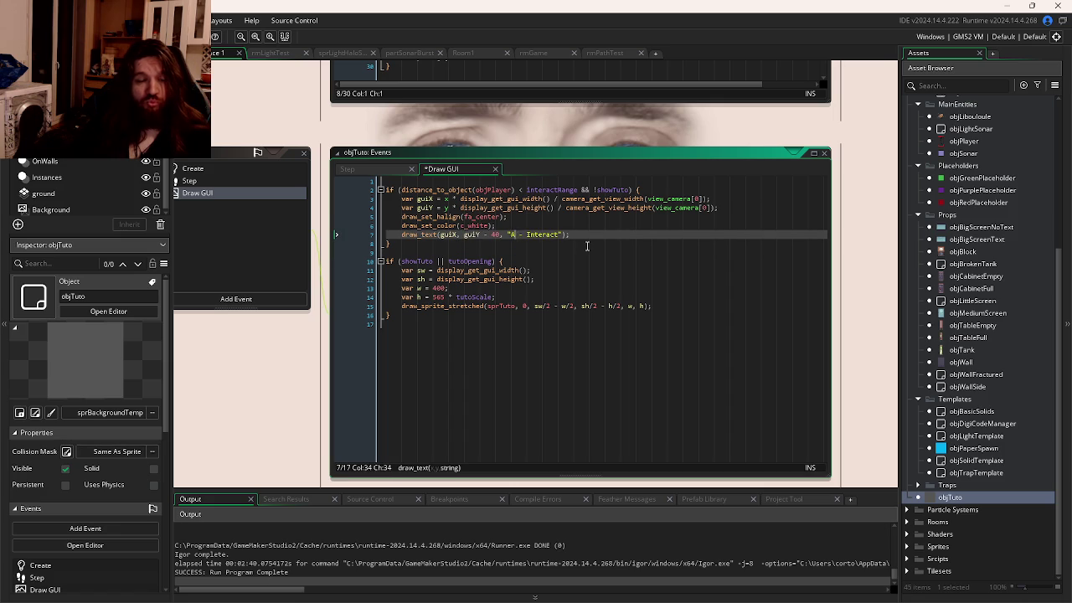
{"action": "left_click", "coordinate": [587, 245]}
{"action": "key", "text": "F5"}
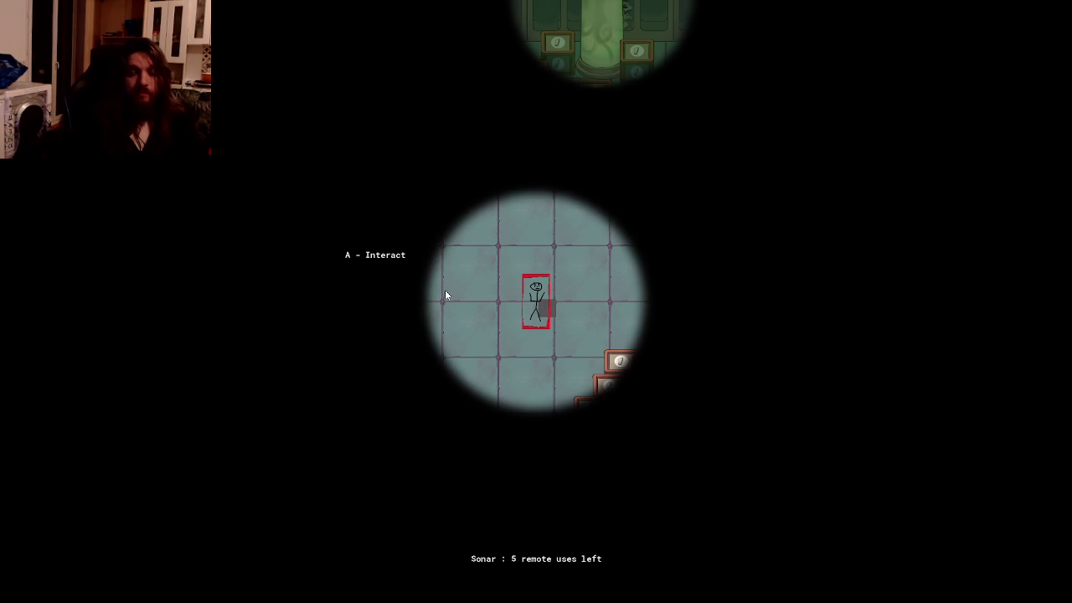
Step: Open and close the tutorial note with the new key, then close the game
{"action": "key", "text": "e"}
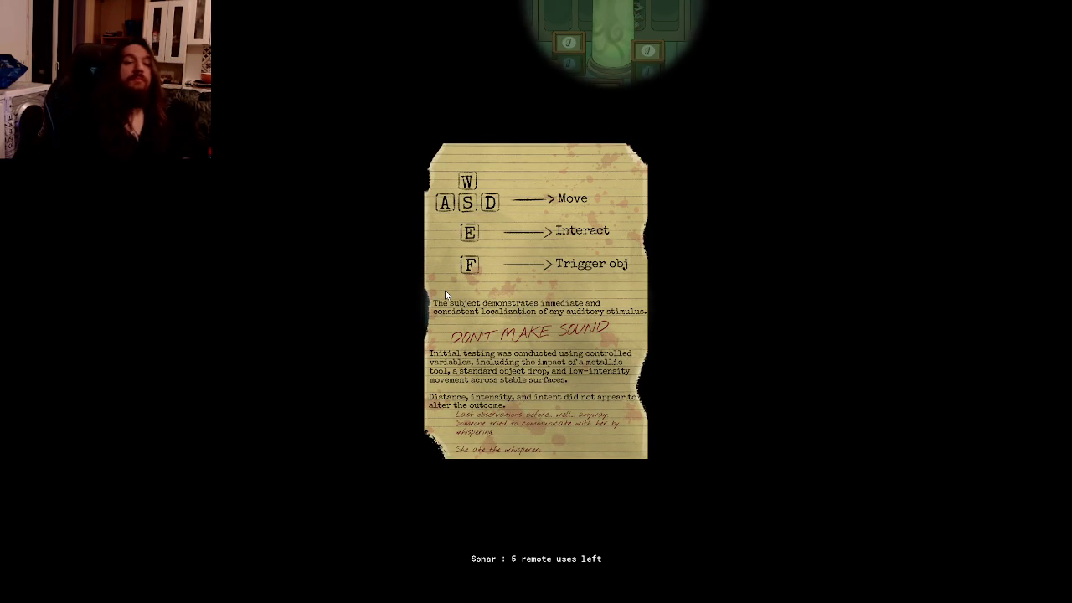
{"action": "key", "text": "e"}
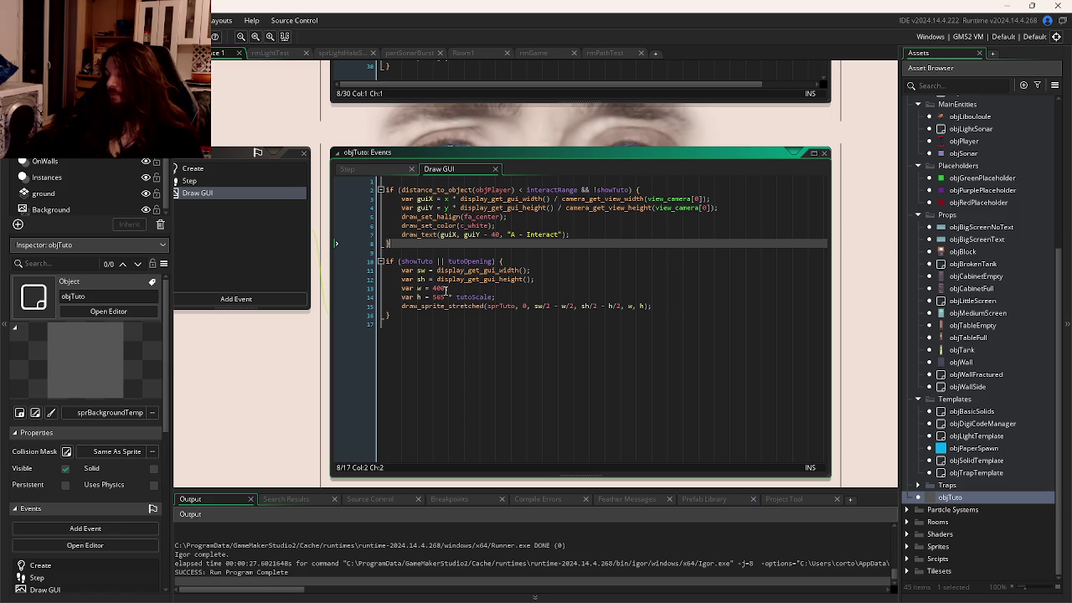
{"action": "left_click", "coordinate": [785, 333]}
{"action": "left_click", "coordinate": [766, 313]}
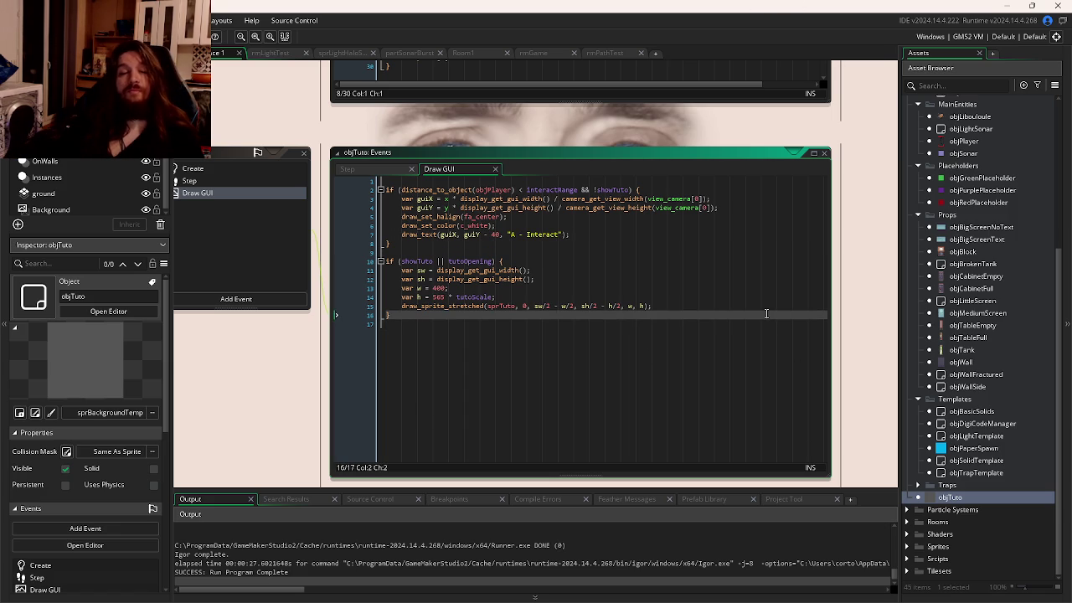
Step: Bring the browser window forward and switch to the Watch2Gether tab
{"action": "mouse_move", "coordinate": [280, 600]}
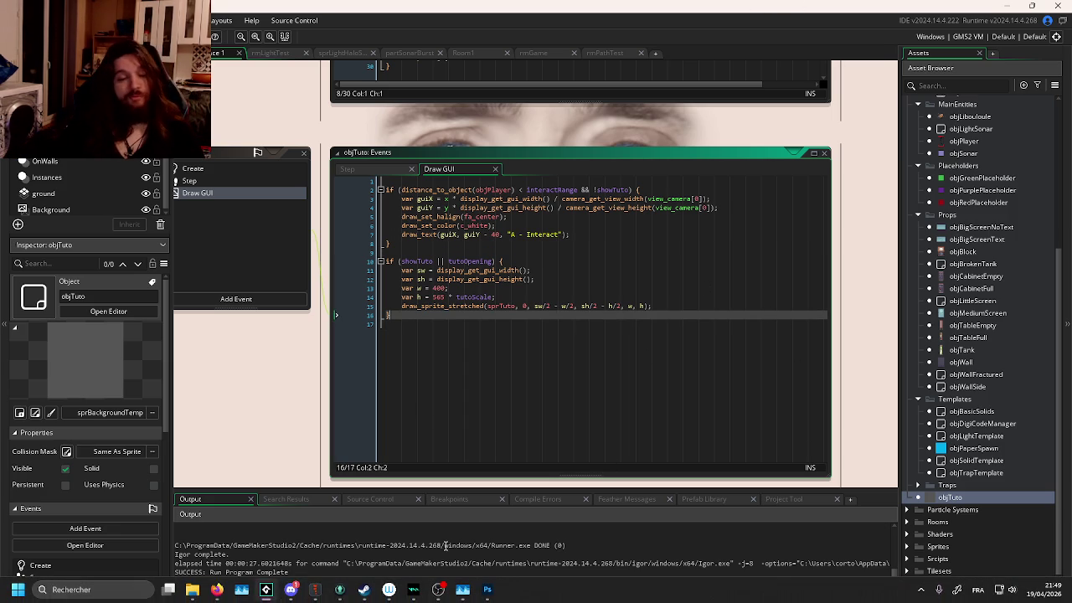
{"action": "mouse_move", "coordinate": [217, 593]}
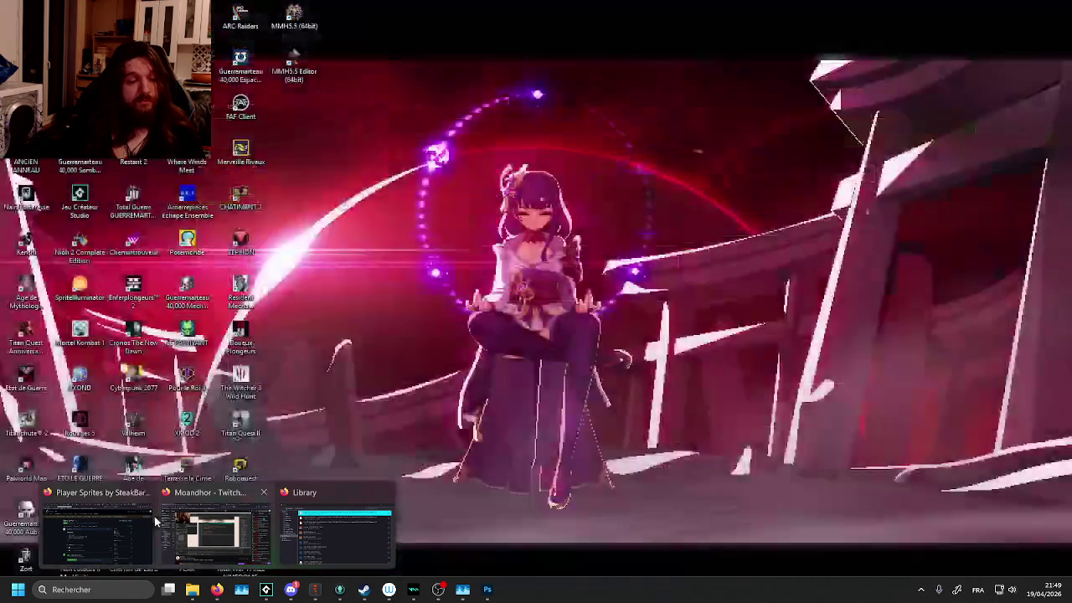
{"action": "left_click", "coordinate": [154, 516]}
{"action": "key", "text": "ctrl+Tab"}
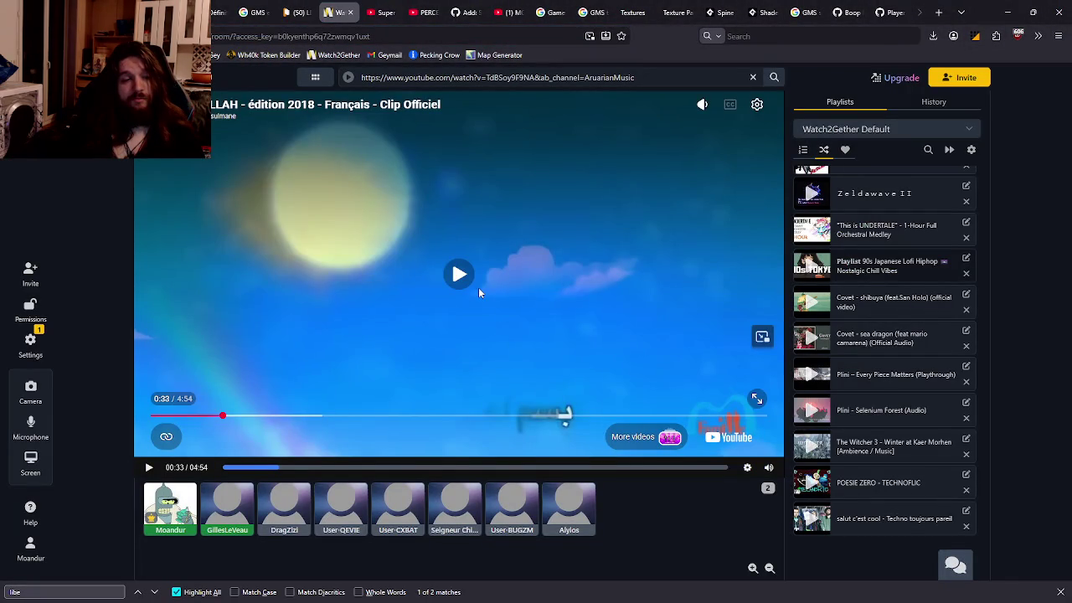
Step: Dismiss YouTube's 'continue watching?' prompt so music resumes, then switch away from the browser
{"action": "key", "text": "alt+Tab"}
{"action": "key", "text": "alt+Tab"}
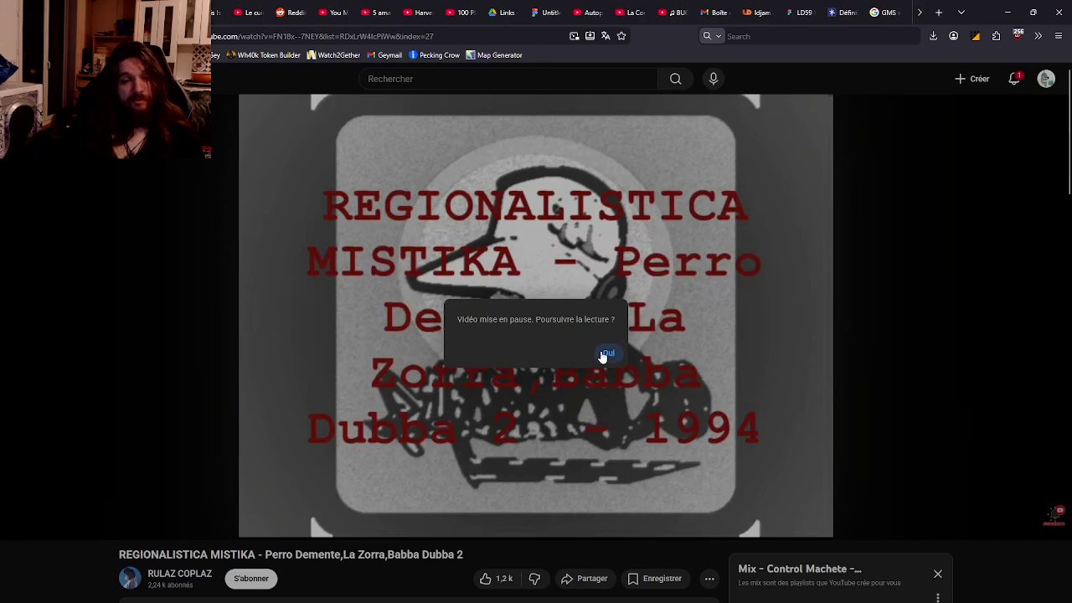
{"action": "left_click", "coordinate": [604, 354]}
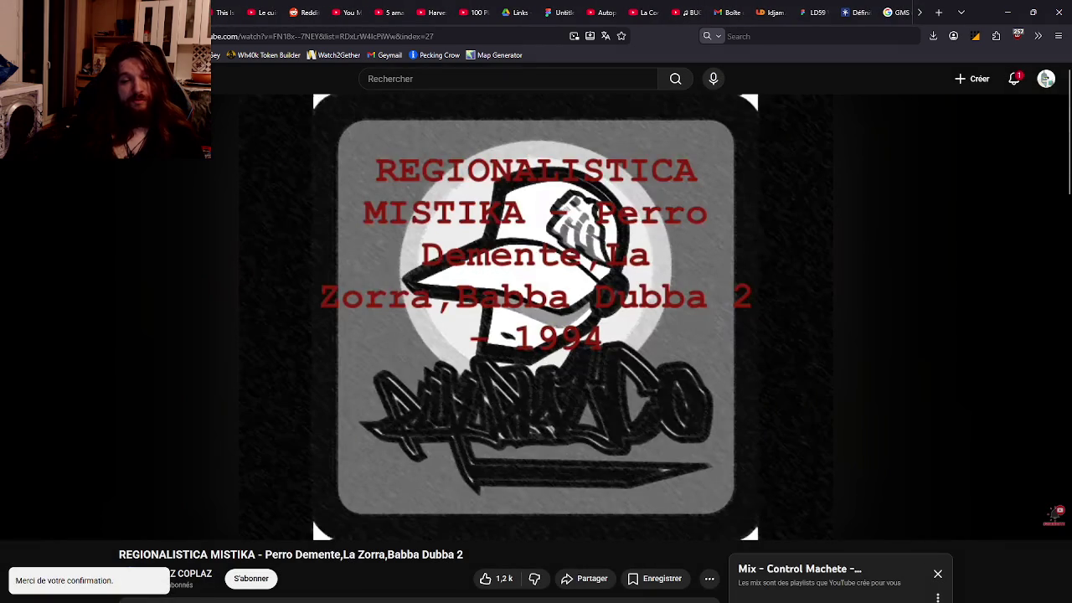
{"action": "key", "text": "alt+Tab"}
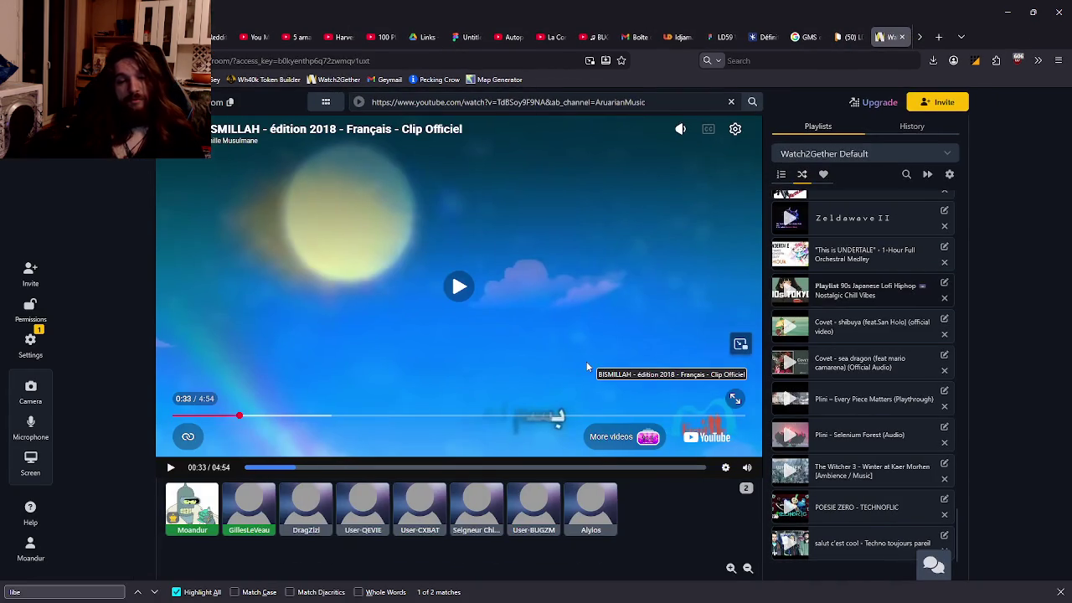
{"action": "key", "text": "alt+Tab"}
{"action": "key", "text": "alt+Tab"}
{"action": "key", "text": "alt+Tab"}
{"action": "key", "text": "alt+Tab"}
{"action": "key", "text": "alt+Tab"}
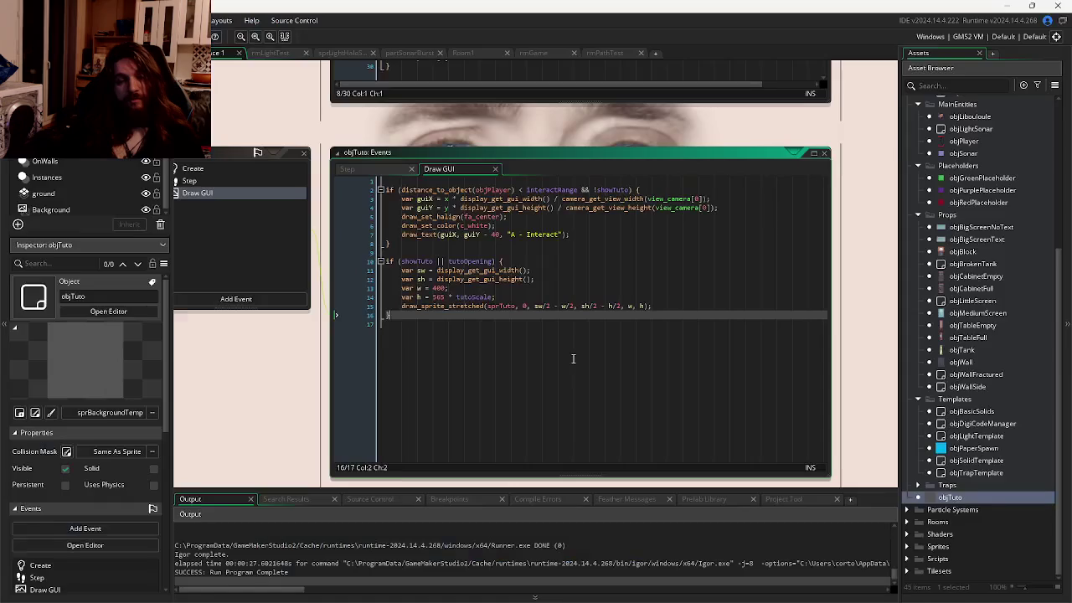
Step: Bring GameMaker back to the front, showing objTuto's Draw GUI code with the "A - Interact" prompt
{"action": "left_click", "coordinate": [586, 368]}
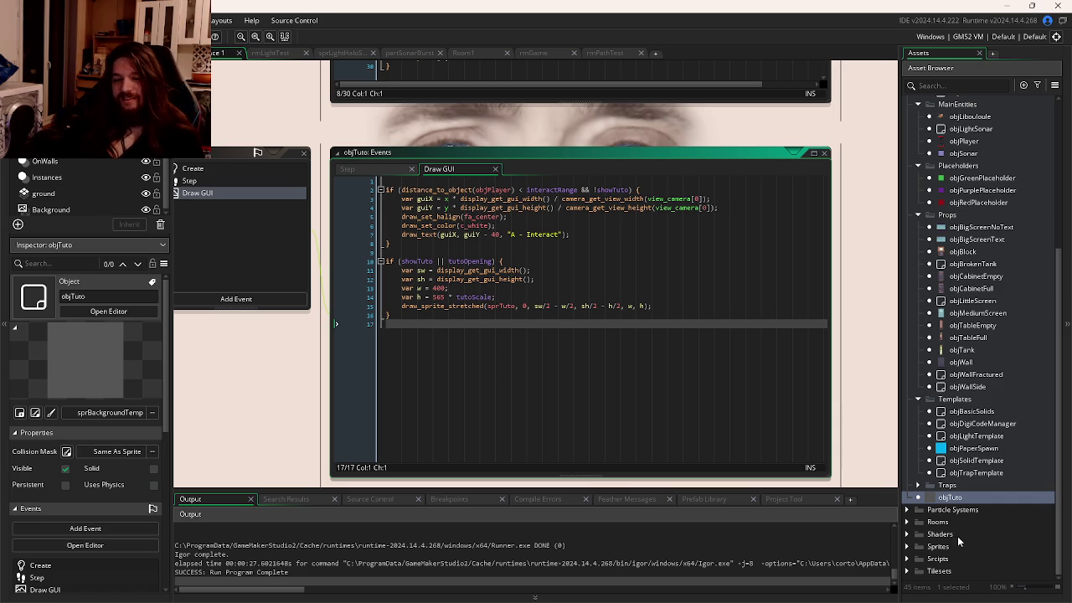
Step: Expand the Rooms folder in the Asset Browser to list its rooms
{"action": "scroll", "coordinate": [1002, 165], "scroll_direction": "up", "scroll_amount": 5}
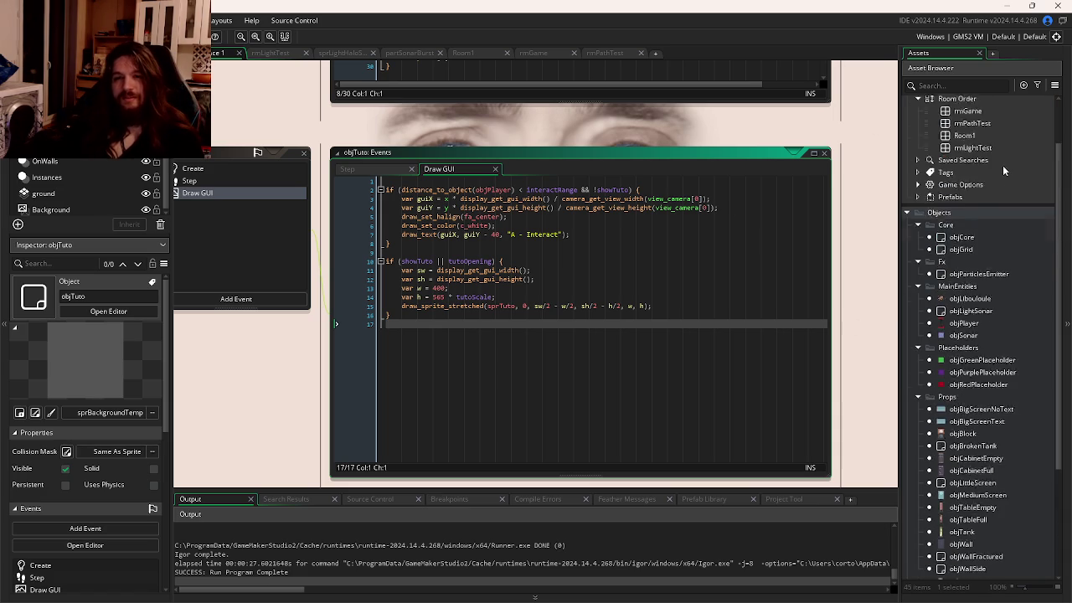
{"action": "right_click", "coordinate": [958, 138]}
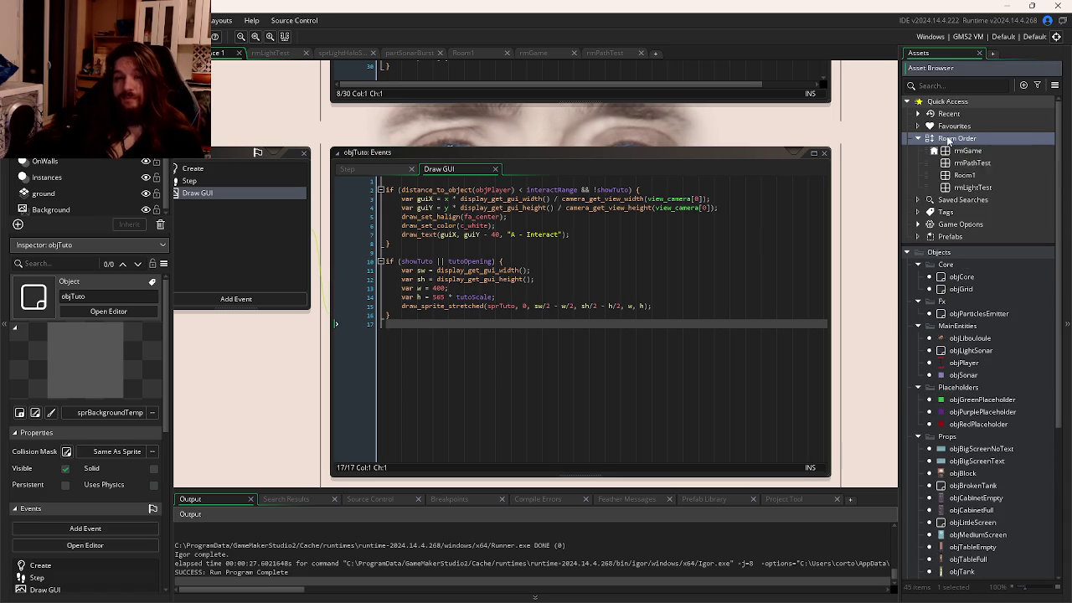
{"action": "scroll", "coordinate": [1007, 323], "scroll_direction": "down", "scroll_amount": 5}
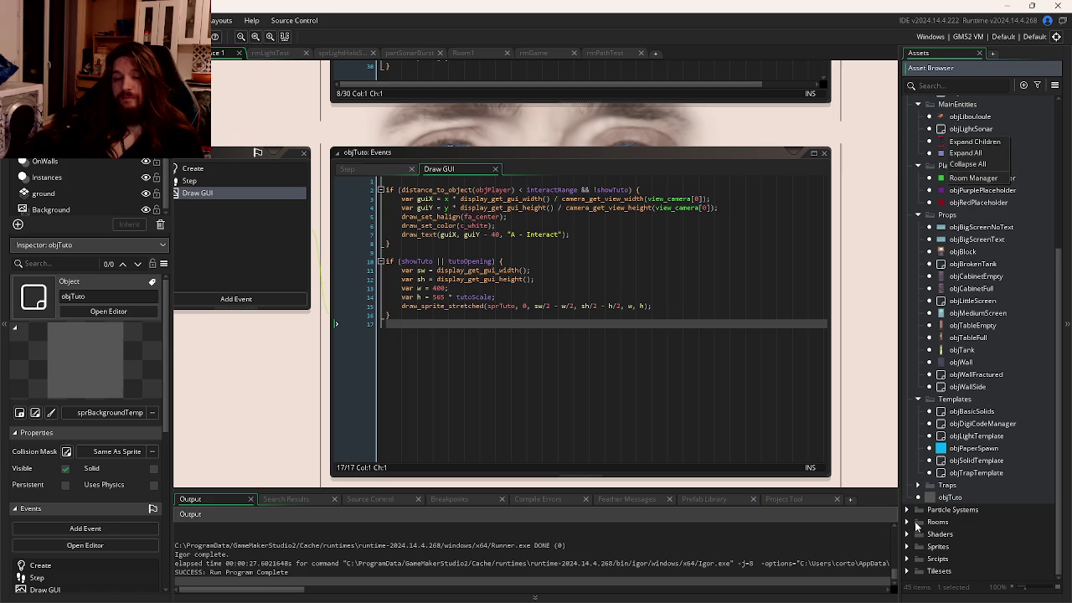
{"action": "left_click", "coordinate": [931, 522]}
{"action": "left_click", "coordinate": [917, 524]}
Step: Create a new room named rmIntro in the Rooms folder, then open rmGame in the room editor
{"action": "right_click", "coordinate": [946, 479]}
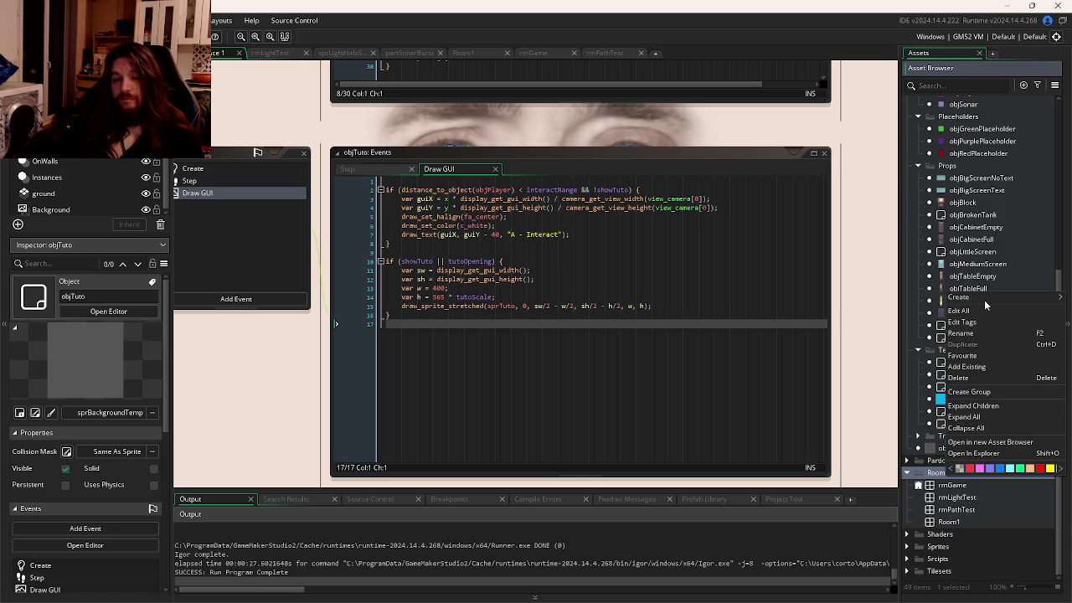
{"action": "mouse_move", "coordinate": [986, 299]}
{"action": "left_click", "coordinate": [898, 393]}
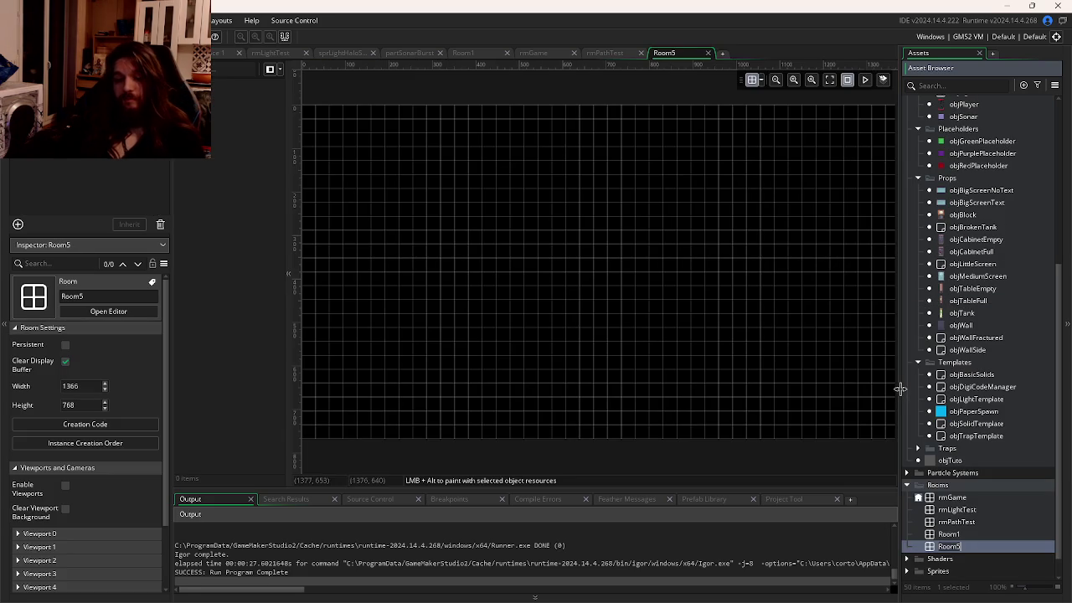
{"action": "type", "text": "rmInt"}
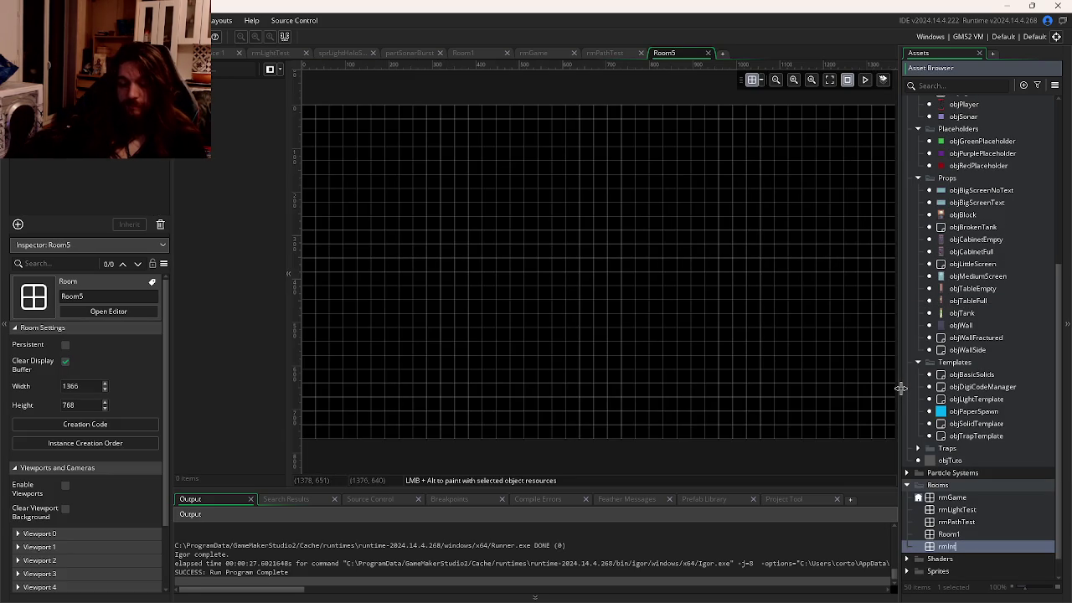
{"action": "type", "text": "ro"}
{"action": "key", "text": "Return"}
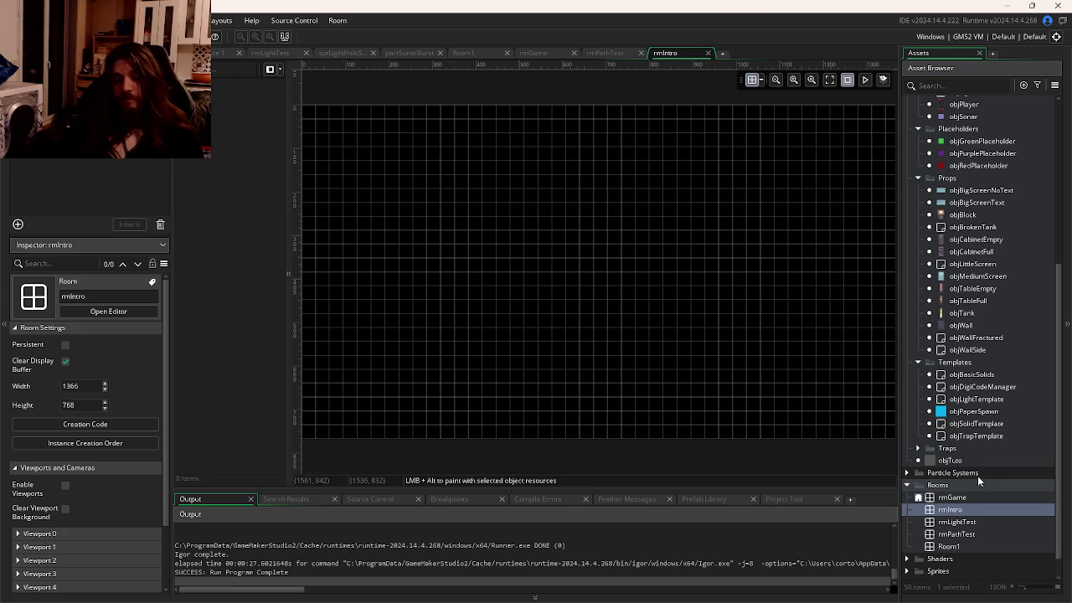
{"action": "left_click", "coordinate": [956, 522]}
{"action": "double_click", "coordinate": [951, 498]}
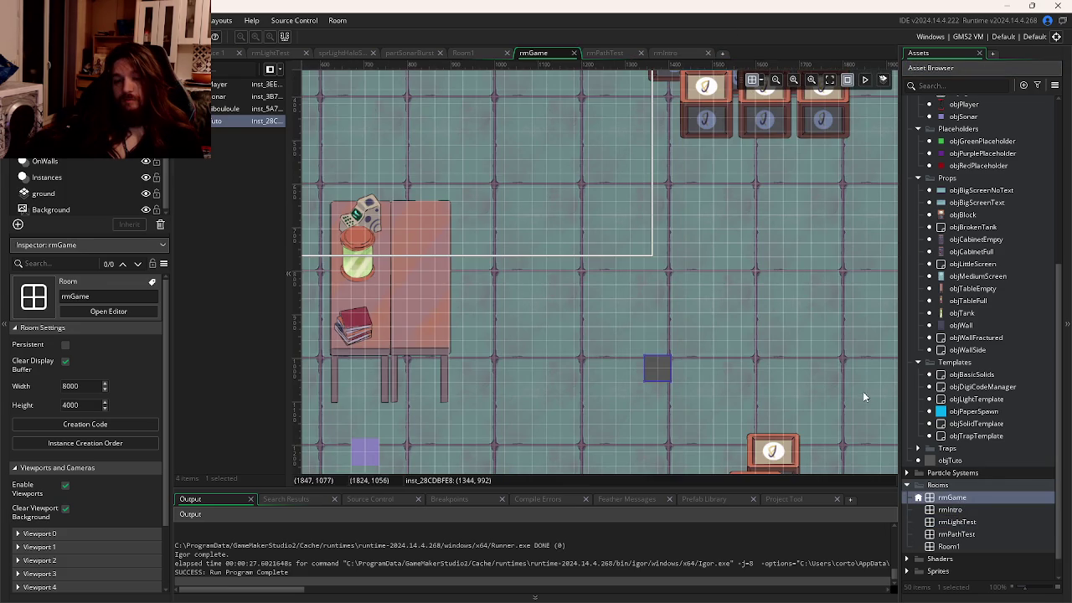
Step: Duplicate rmGame with Ctrl+D and delete the empty rmIntro room
{"action": "left_click", "coordinate": [969, 510]}
{"action": "left_click", "coordinate": [960, 499]}
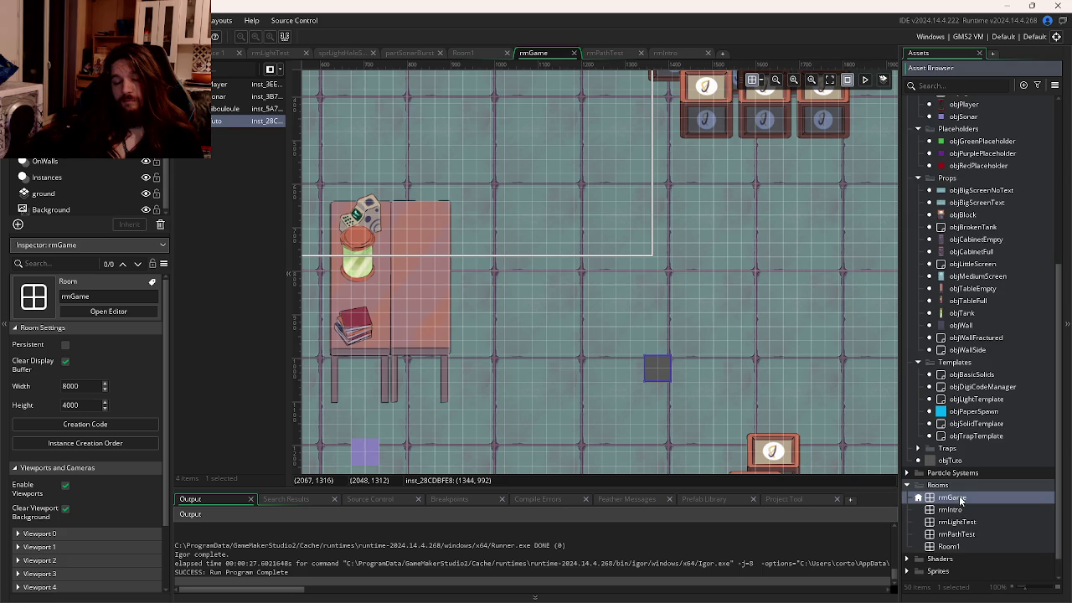
{"action": "key", "text": "ctrl+d"}
{"action": "left_click", "coordinate": [974, 534]}
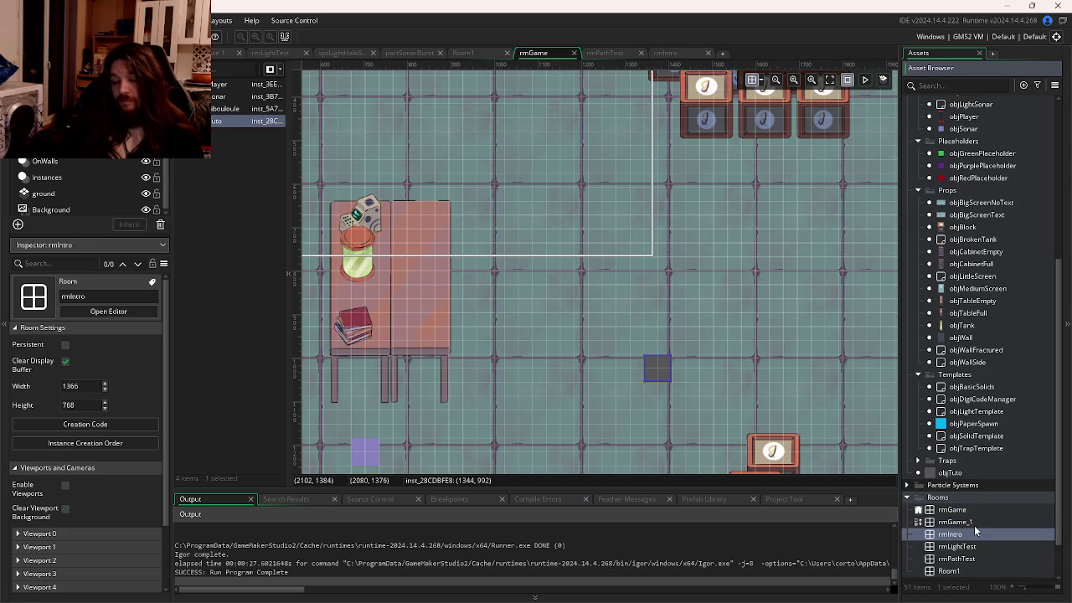
{"action": "key", "text": "Delete"}
{"action": "left_click", "coordinate": [564, 326]}
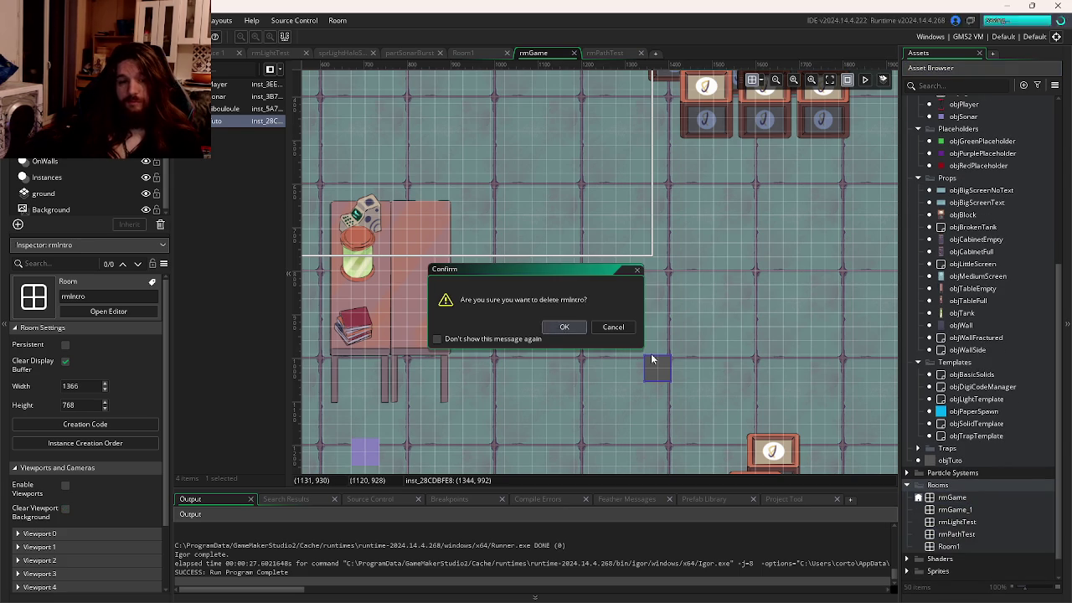
Step: Attempt renaming the rmGame_1 duplicate, dismiss the name-in-use error, and check the manual
{"action": "left_click", "coordinate": [962, 510]}
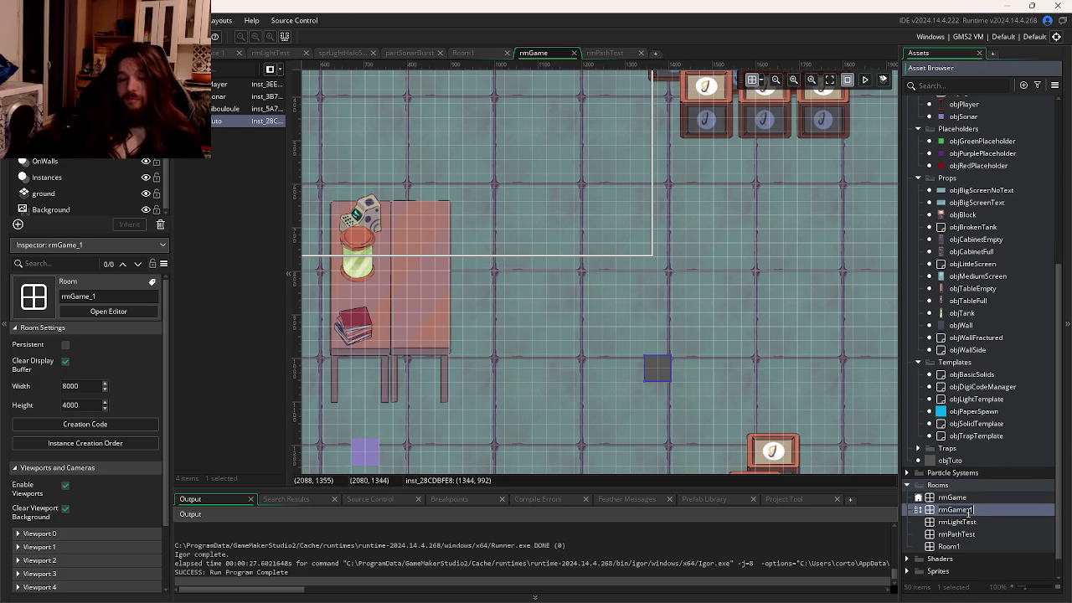
{"action": "key", "text": "Return"}
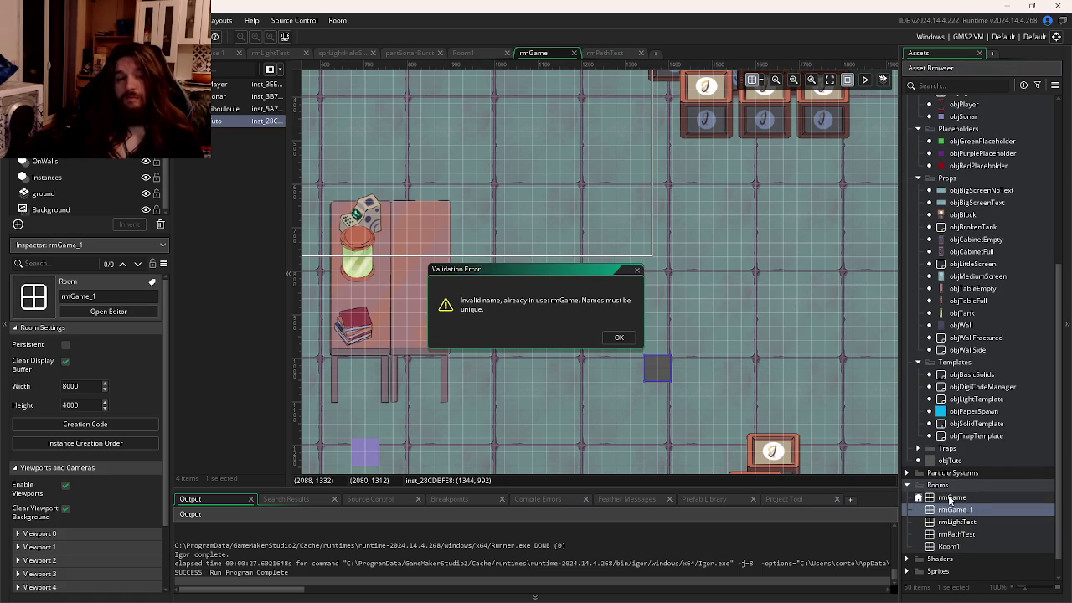
{"action": "left_click", "coordinate": [619, 337]}
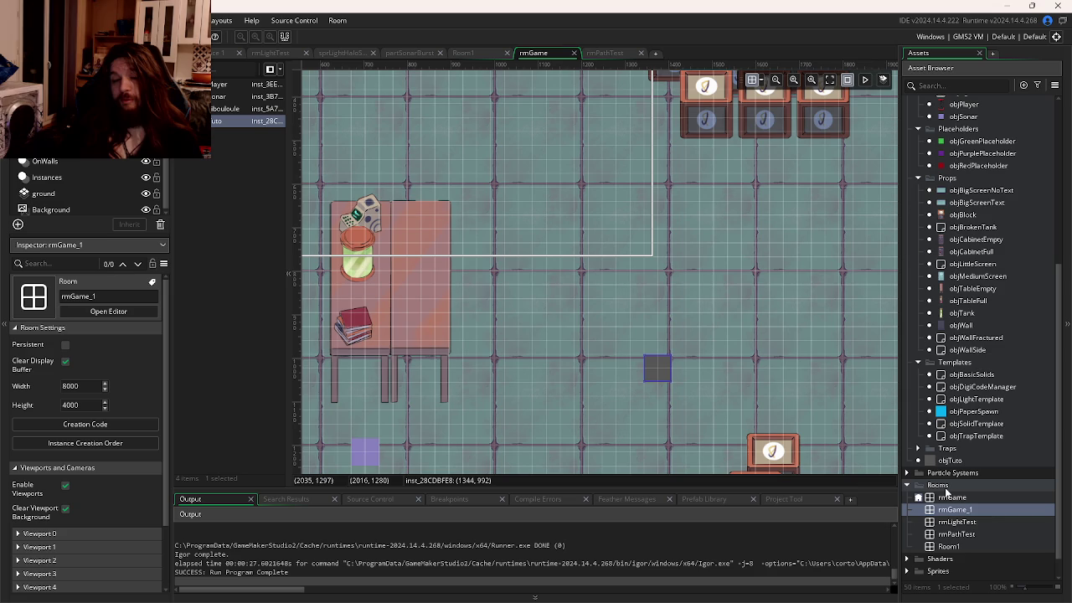
{"action": "key", "text": "F1"}
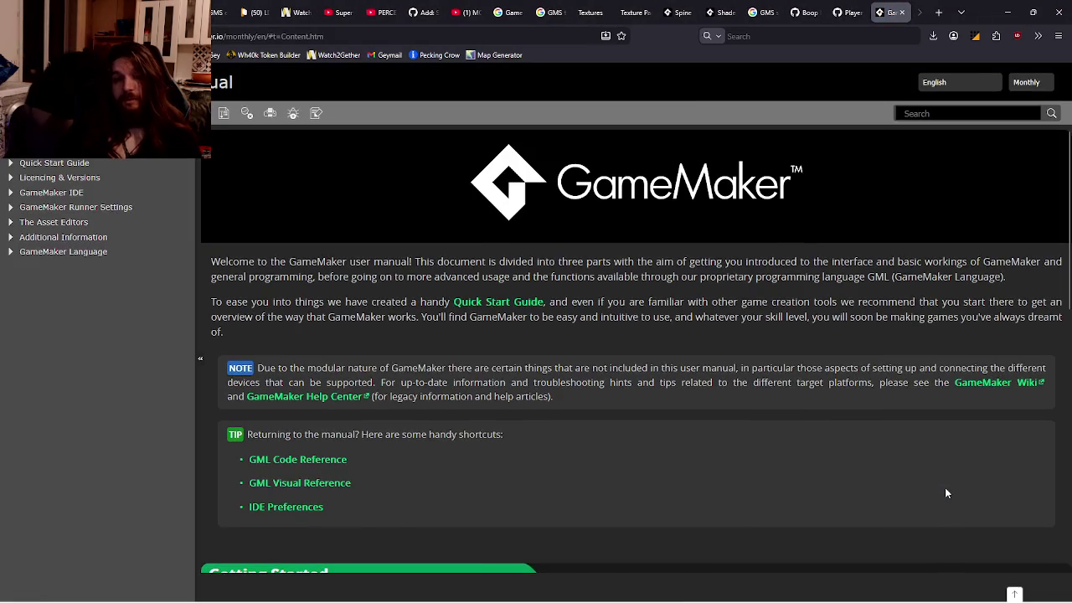
{"action": "key", "text": "ctrl+w"}
{"action": "key", "text": "alt+Tab"}
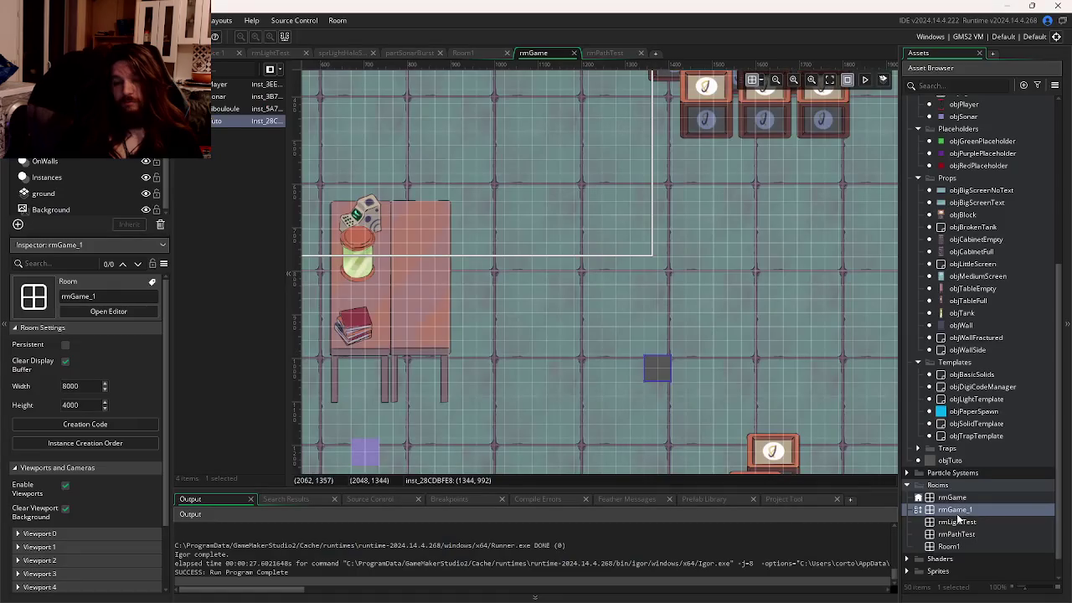
{"action": "type", "text": "rmI"}
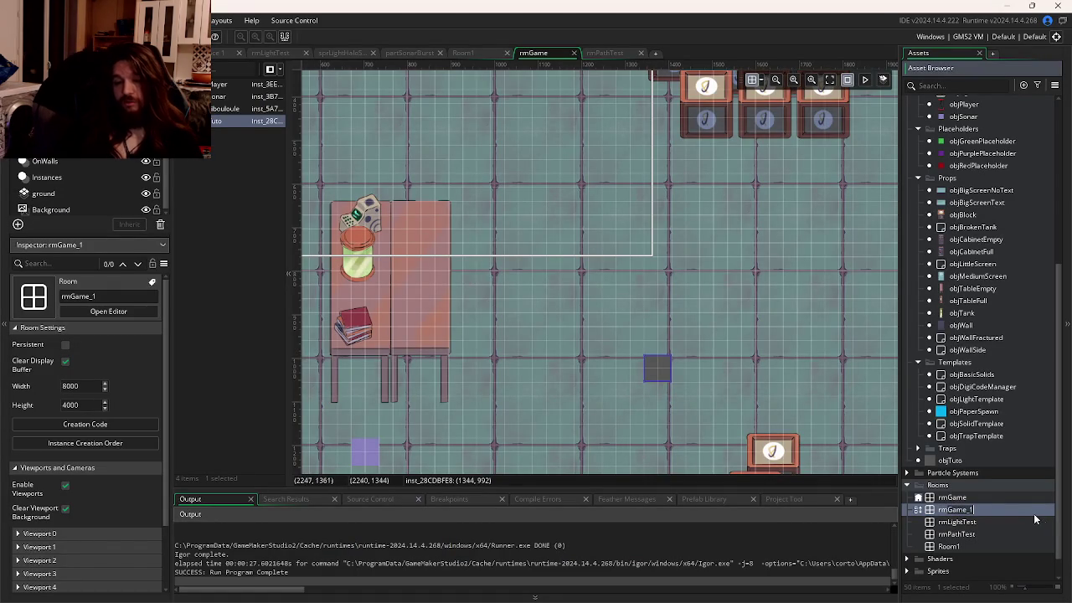
{"action": "type", "text": "ntro"}
{"action": "key", "text": "Return"}
{"action": "double_click", "coordinate": [1032, 513]}
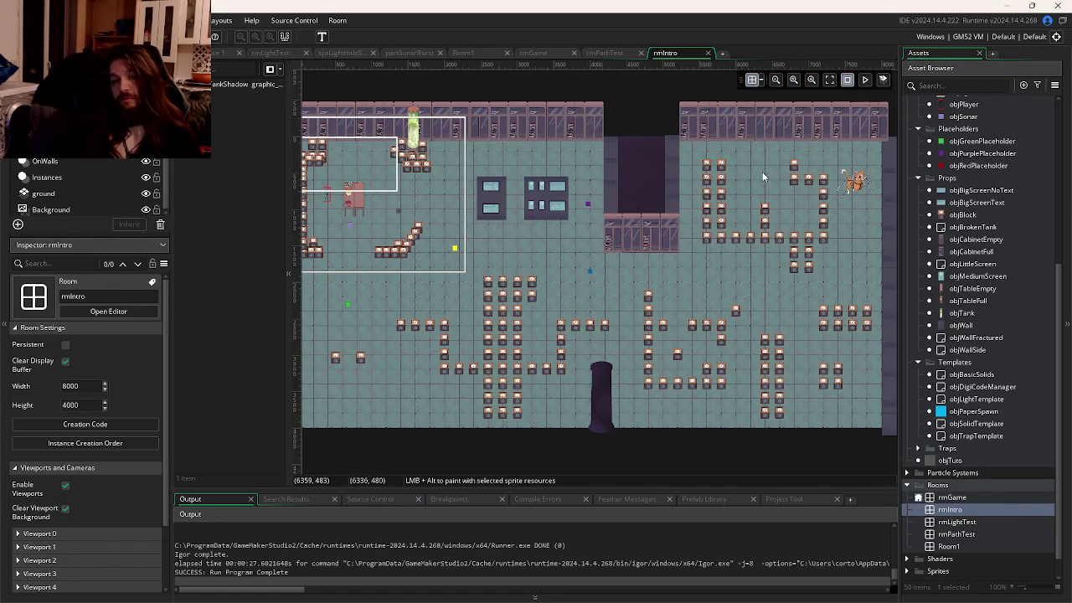
{"action": "scroll", "coordinate": [615, 282], "scroll_direction": "down", "scroll_amount": 2}
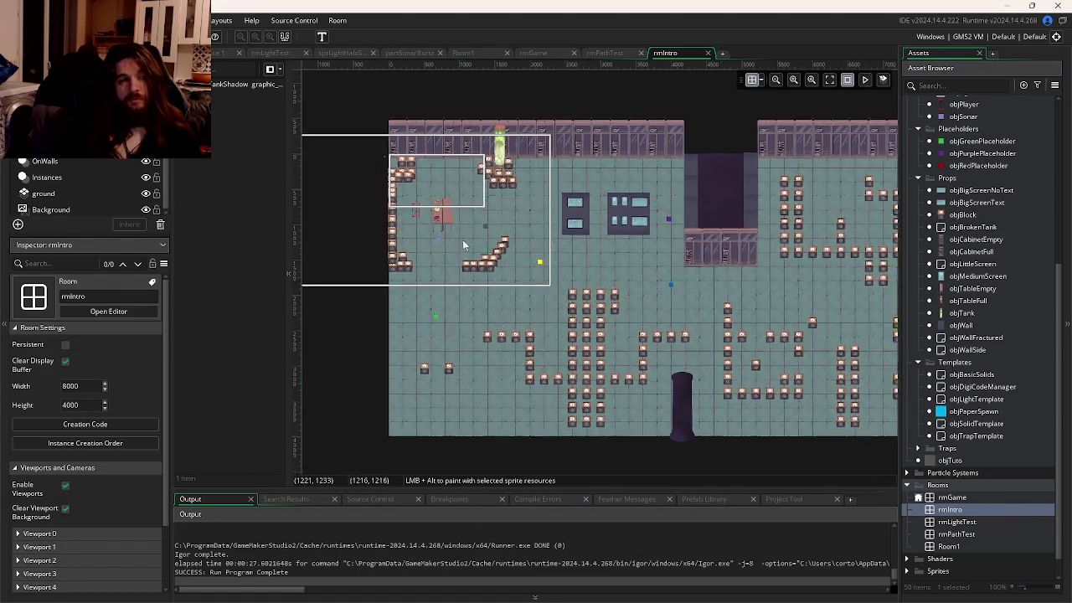
{"action": "scroll", "coordinate": [462, 240], "scroll_direction": "down", "scroll_amount": 10}
{"action": "scroll", "coordinate": [394, 214], "scroll_direction": "up", "scroll_amount": 6}
{"action": "scroll", "coordinate": [622, 279], "scroll_direction": "down", "scroll_amount": 3}
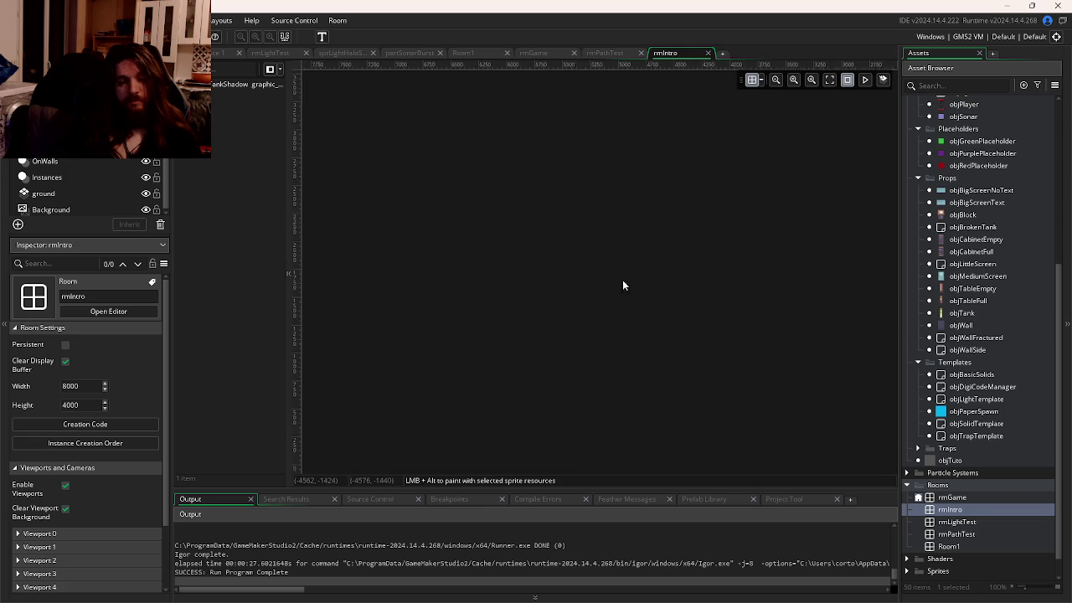
{"action": "scroll", "coordinate": [590, 221], "scroll_direction": "down", "scroll_amount": 5}
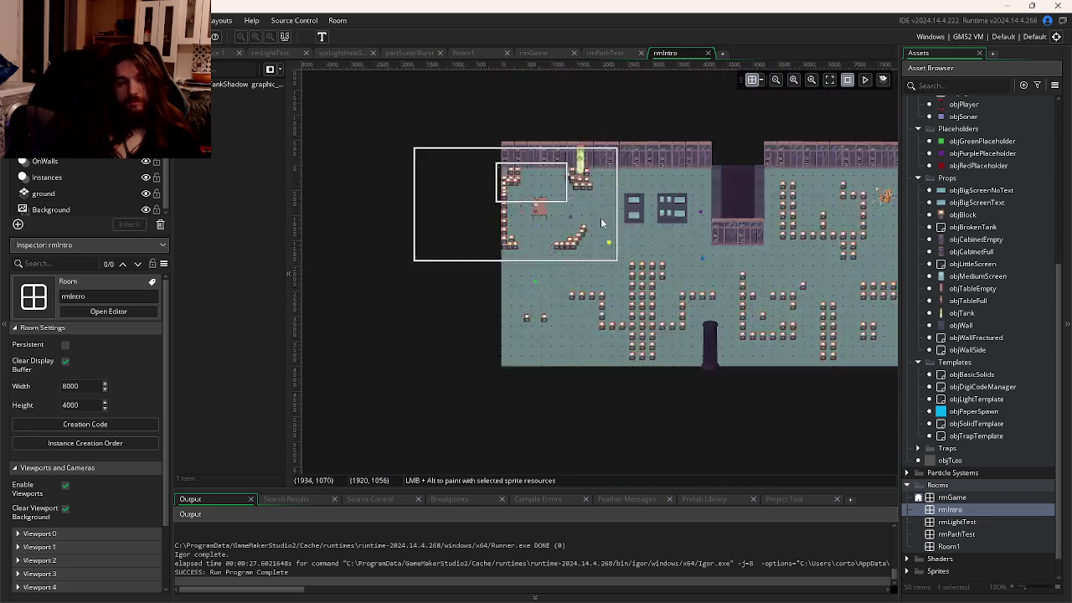
{"action": "mouse_move", "coordinate": [820, 139]}
{"action": "left_mouse_down"}
{"action": "mouse_move", "coordinate": [545, 329]}
{"action": "mouse_move", "coordinate": [562, 338]}
{"action": "left_mouse_up"}
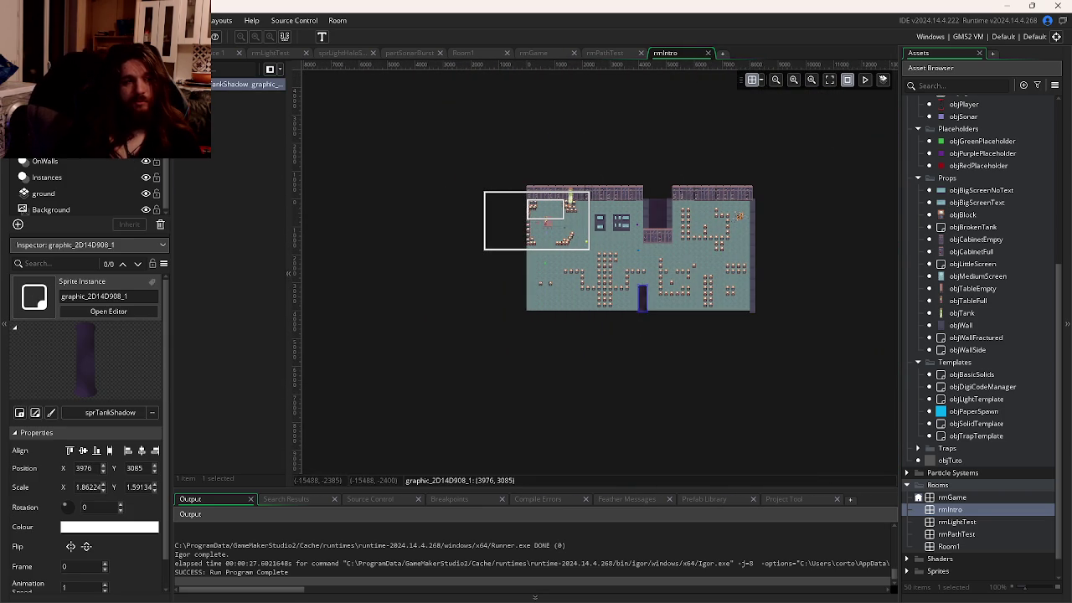
{"action": "left_click", "coordinate": [46, 145]}
{"action": "left_click", "coordinate": [46, 145]}
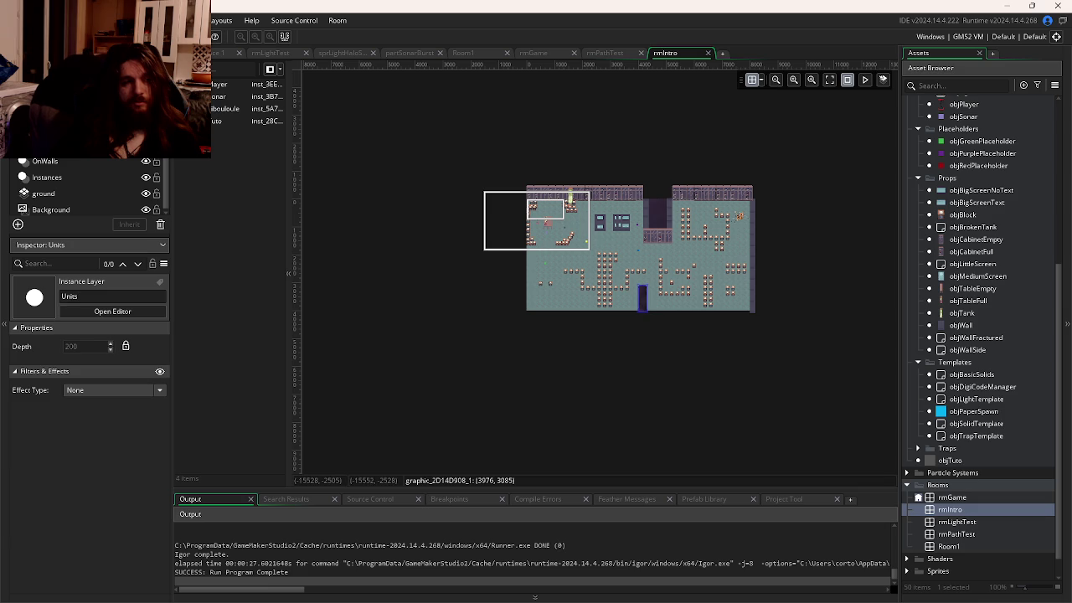
{"action": "left_click", "coordinate": [738, 216]}
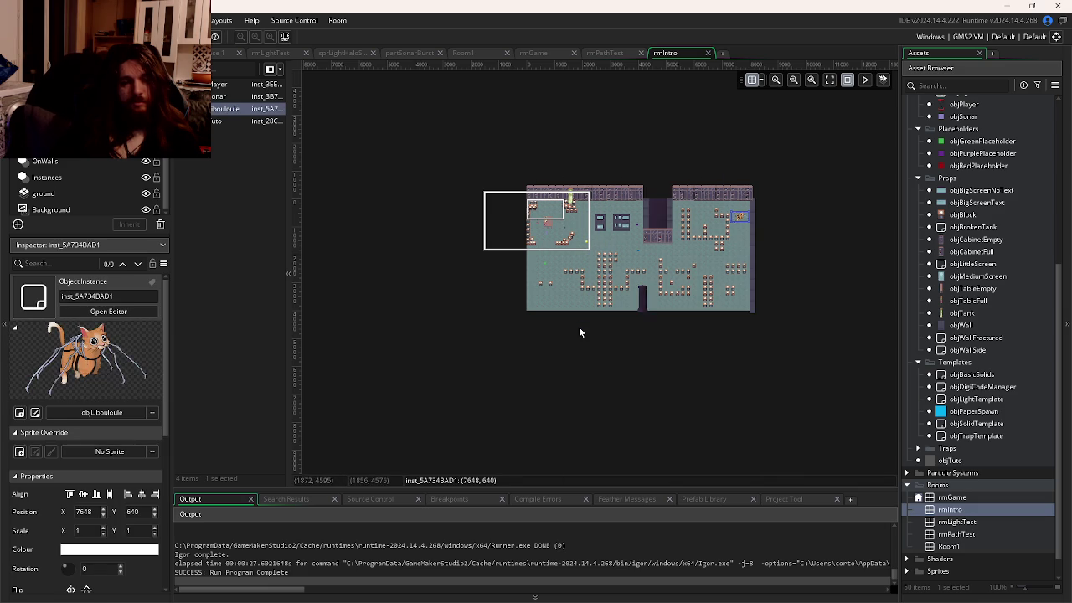
{"action": "scroll", "coordinate": [728, 252], "scroll_direction": "up", "scroll_amount": 4}
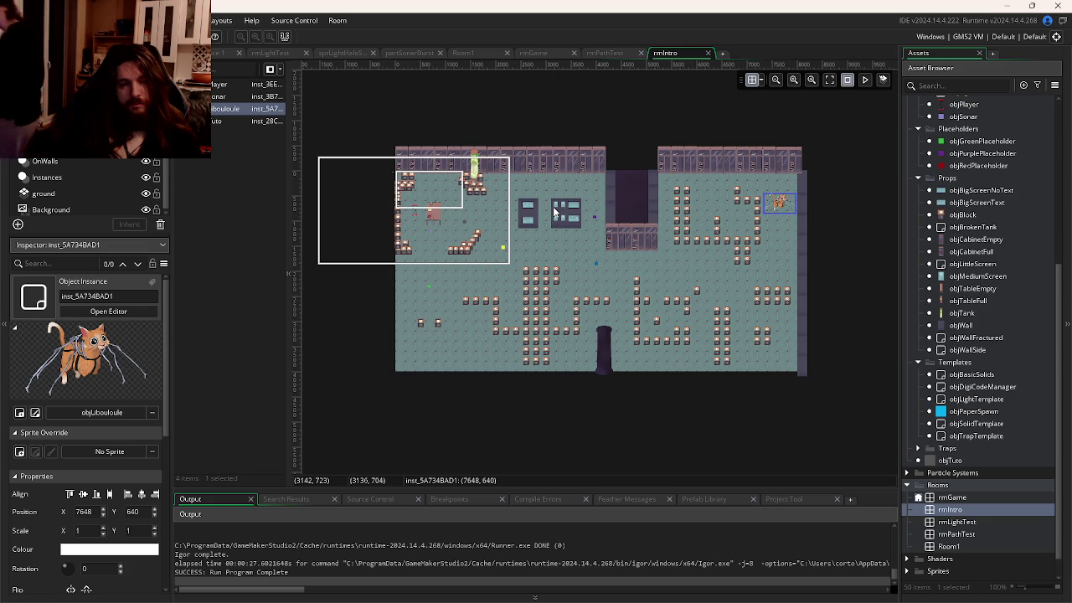
Step: Delete the objIbouloule cat instance from rmIntro
{"action": "left_click", "coordinate": [818, 115]}
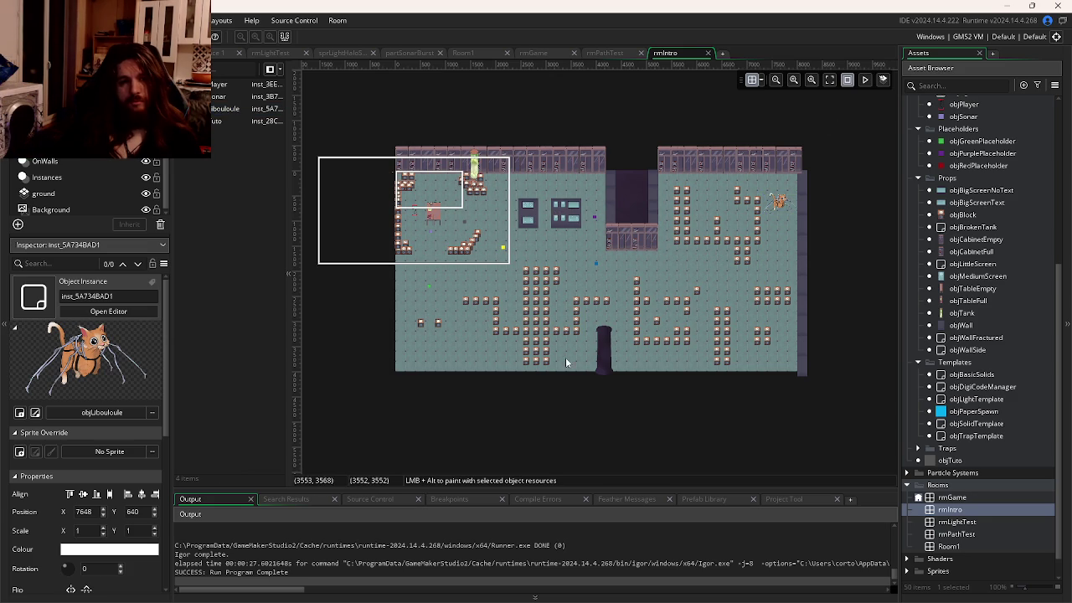
{"action": "mouse_move", "coordinate": [826, 402]}
{"action": "left_mouse_down"}
{"action": "mouse_move", "coordinate": [612, 147]}
{"action": "mouse_move", "coordinate": [498, 72]}
{"action": "left_mouse_up"}
{"action": "mouse_move", "coordinate": [783, 208]}
{"action": "left_mouse_down"}
{"action": "mouse_move", "coordinate": [481, 272]}
{"action": "mouse_move", "coordinate": [558, 261]}
{"action": "mouse_move", "coordinate": [545, 256]}
{"action": "left_mouse_up"}
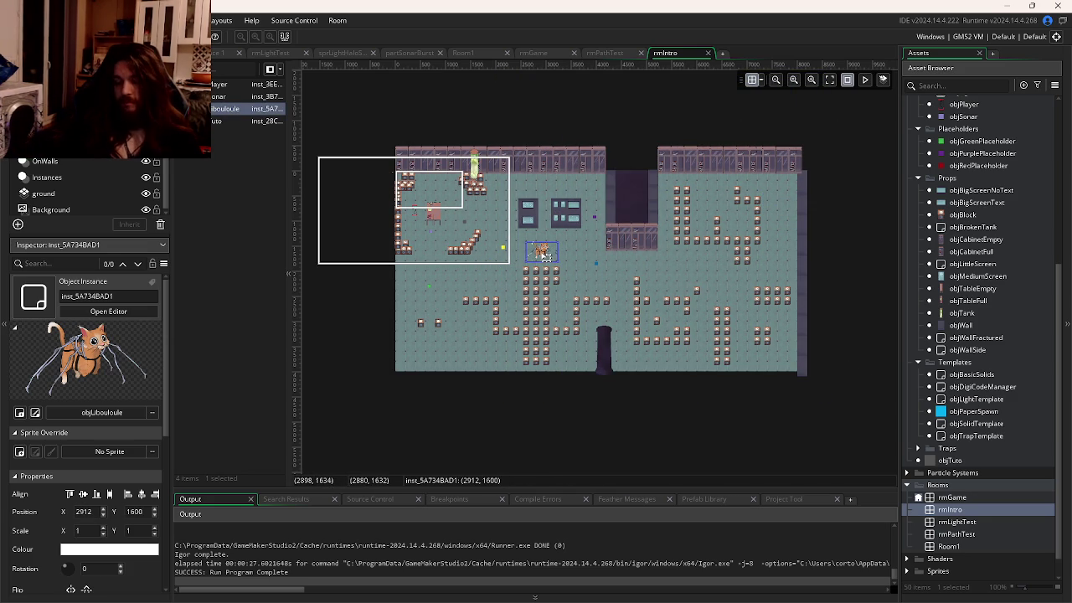
{"action": "key", "text": "Delete"}
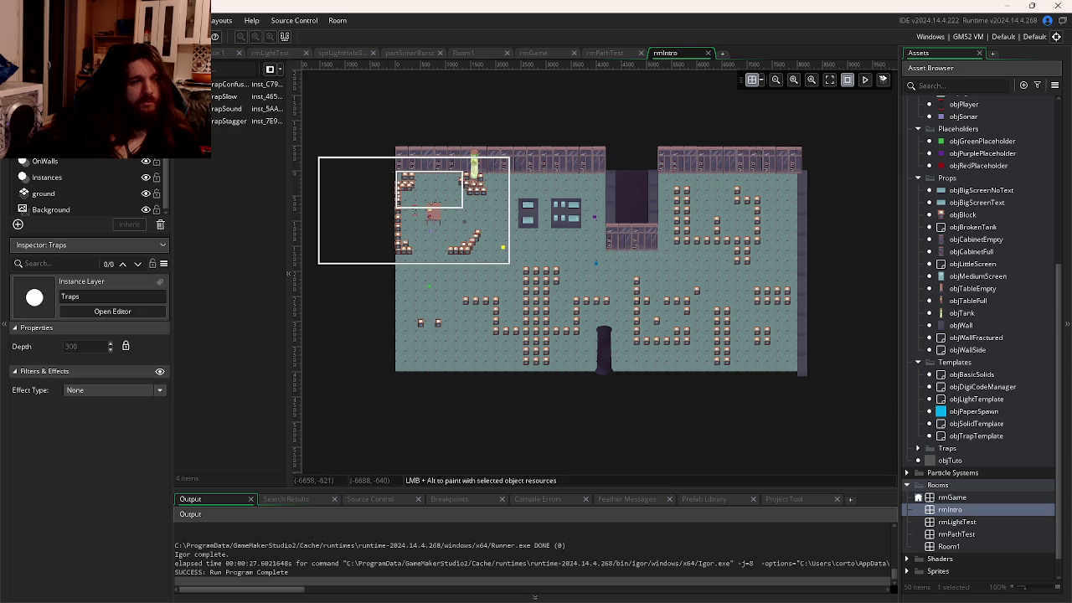
Step: Remove the two trap instances and select all the wall screen instances
{"action": "mouse_move", "coordinate": [831, 105]}
{"action": "left_mouse_down"}
{"action": "mouse_move", "coordinate": [527, 378]}
{"action": "mouse_move", "coordinate": [516, 401]}
{"action": "left_mouse_up"}
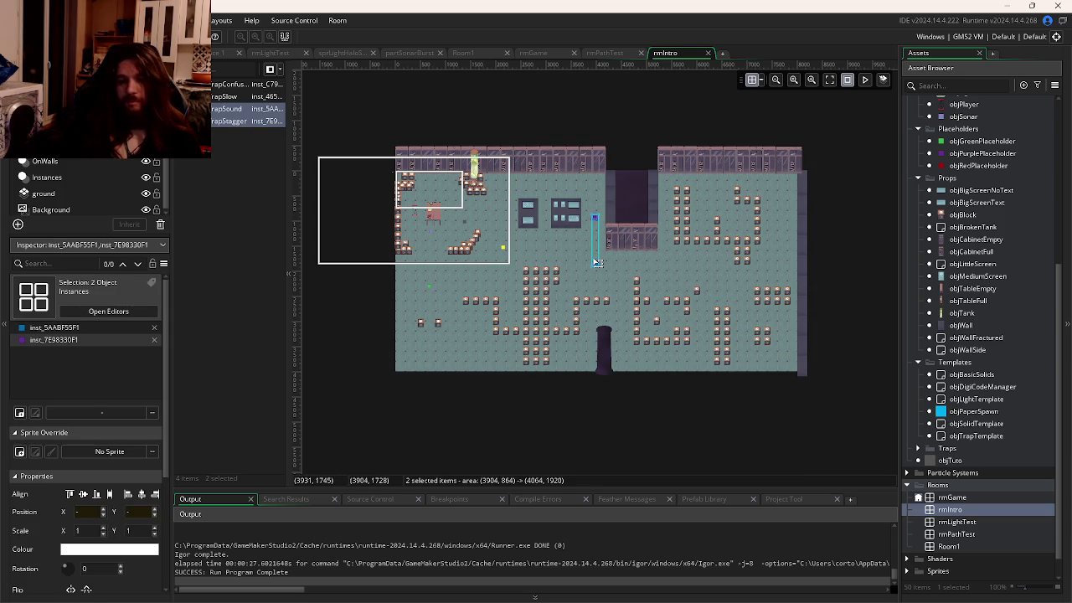
{"action": "left_click", "coordinate": [593, 258]}
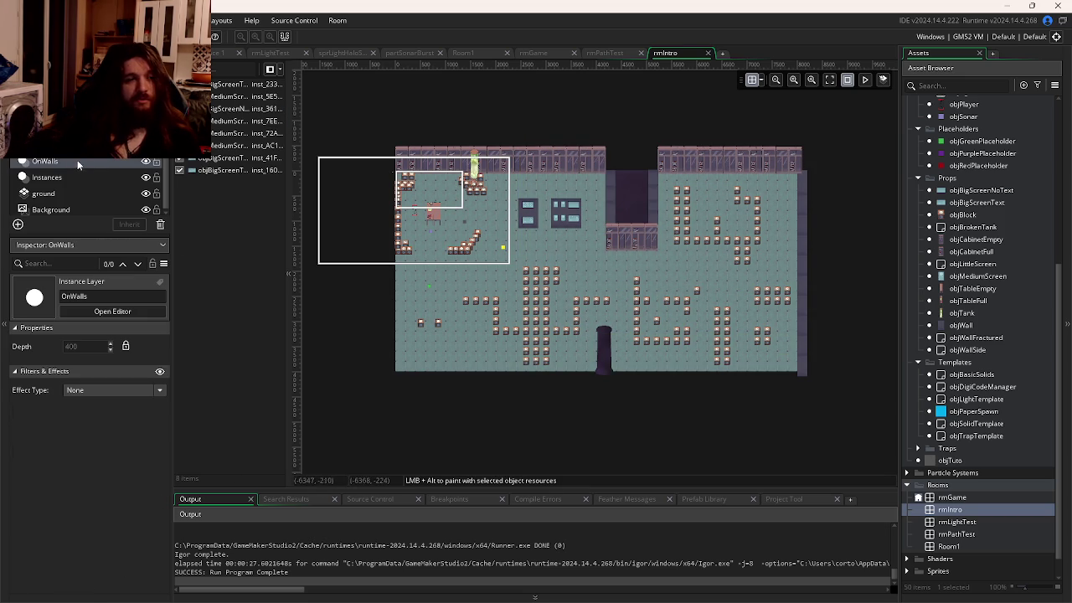
{"action": "mouse_move", "coordinate": [810, 118]}
{"action": "left_mouse_down"}
{"action": "mouse_move", "coordinate": [518, 433]}
{"action": "mouse_move", "coordinate": [517, 421]}
{"action": "left_mouse_up"}
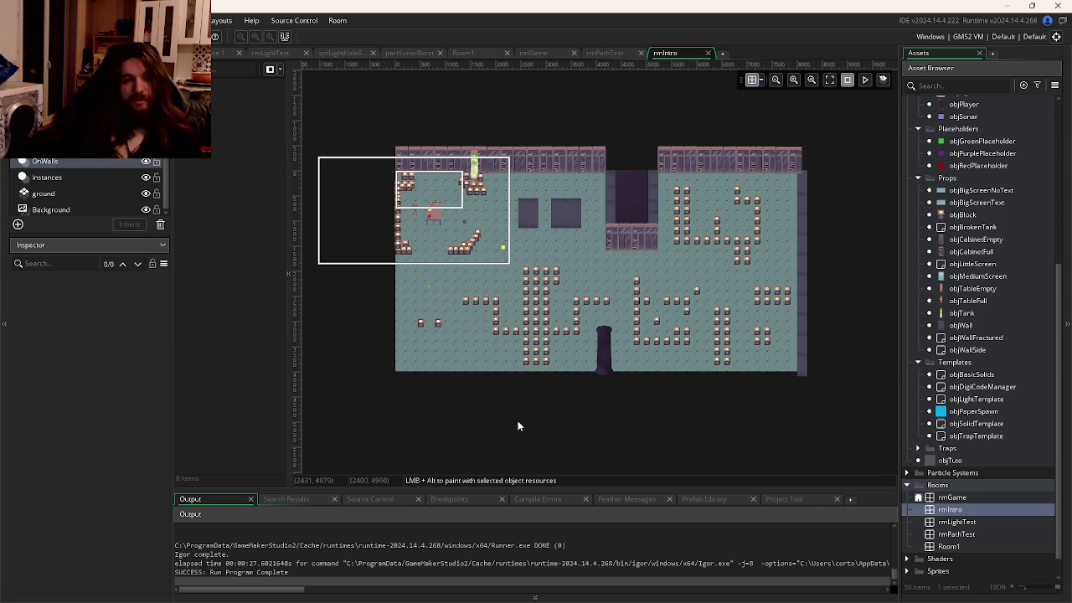
Step: On the Instances layer, box-select the 179 wall and block instances on the room's right side
{"action": "left_click", "coordinate": [94, 178]}
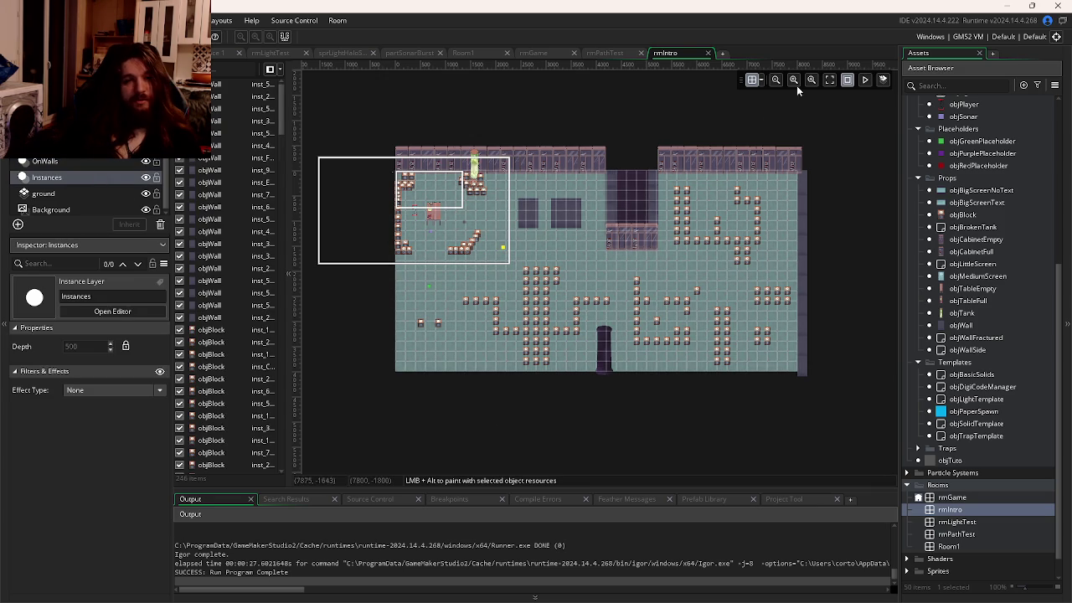
{"action": "mouse_move", "coordinate": [864, 447]}
{"action": "left_mouse_down"}
{"action": "mouse_move", "coordinate": [702, 252]}
{"action": "mouse_move", "coordinate": [519, 109]}
{"action": "left_mouse_up"}
{"action": "left_click", "coordinate": [741, 435]}
{"action": "mouse_move", "coordinate": [827, 384]}
{"action": "left_mouse_down"}
{"action": "mouse_move", "coordinate": [512, 148]}
{"action": "mouse_move", "coordinate": [521, 150]}
{"action": "left_mouse_up"}
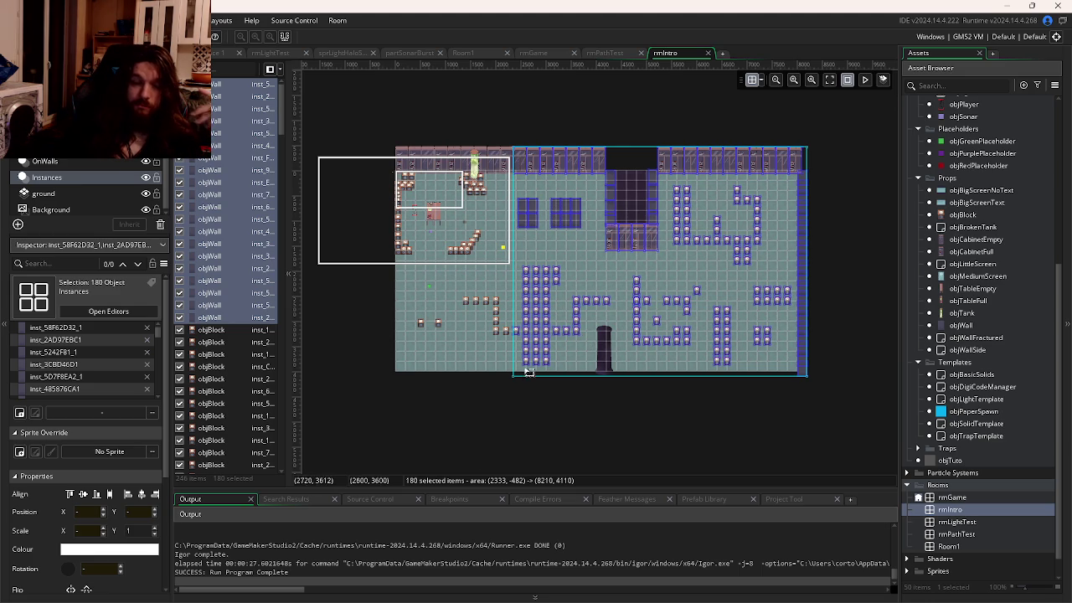
{"action": "mouse_move", "coordinate": [293, 592]}
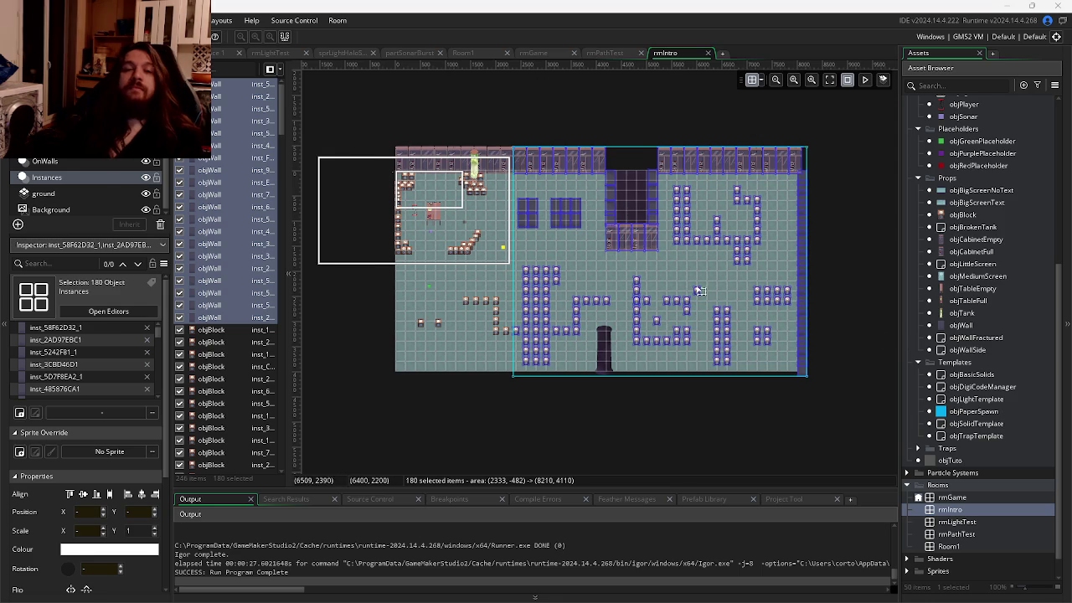
{"action": "left_click", "coordinate": [810, 171]}
{"action": "mouse_move", "coordinate": [856, 104]}
{"action": "left_mouse_down"}
{"action": "mouse_move", "coordinate": [735, 299]}
{"action": "mouse_move", "coordinate": [532, 408]}
{"action": "left_mouse_up"}
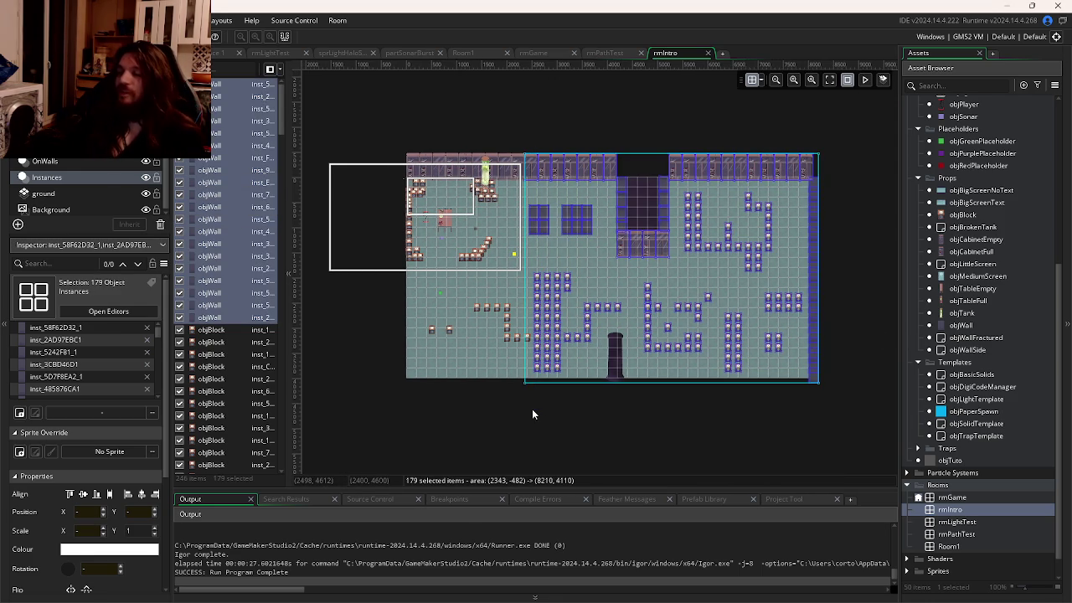
{"action": "left_click_drag", "start_coordinate": [536, 412], "coordinate": [594, 434]}
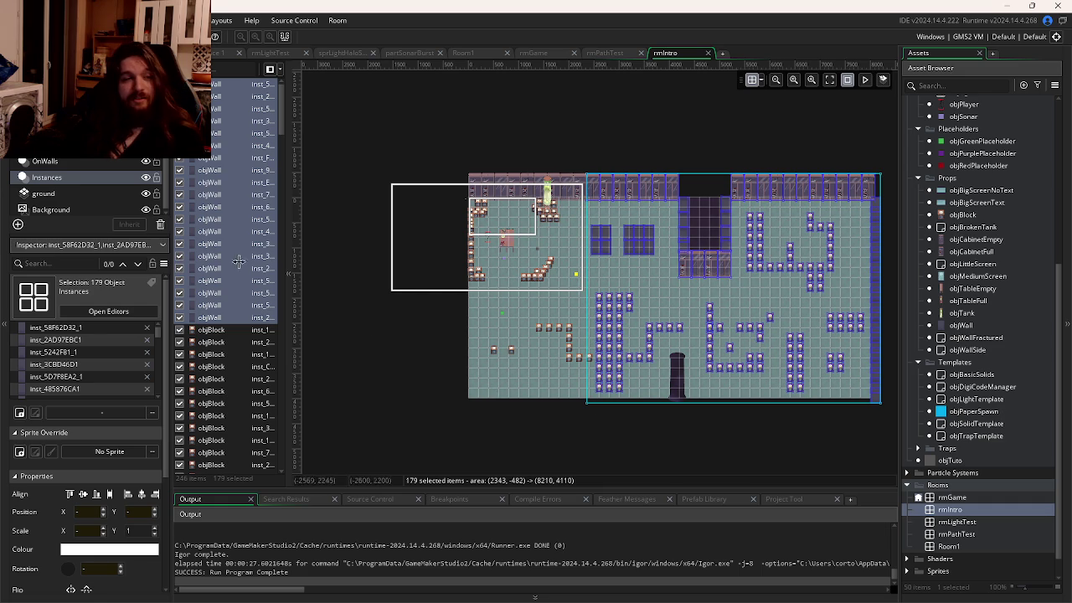
Step: Inspect the Background and ground layers, then show rmGame's 8000 × 4000 room settings from Room Order
{"action": "left_click", "coordinate": [65, 210]}
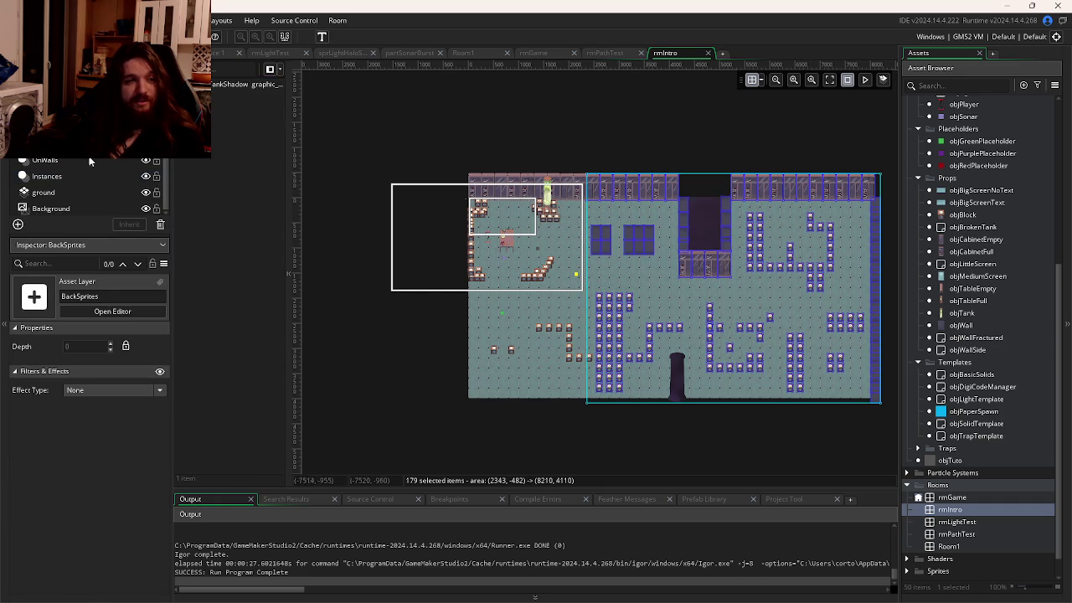
{"action": "left_click", "coordinate": [64, 193]}
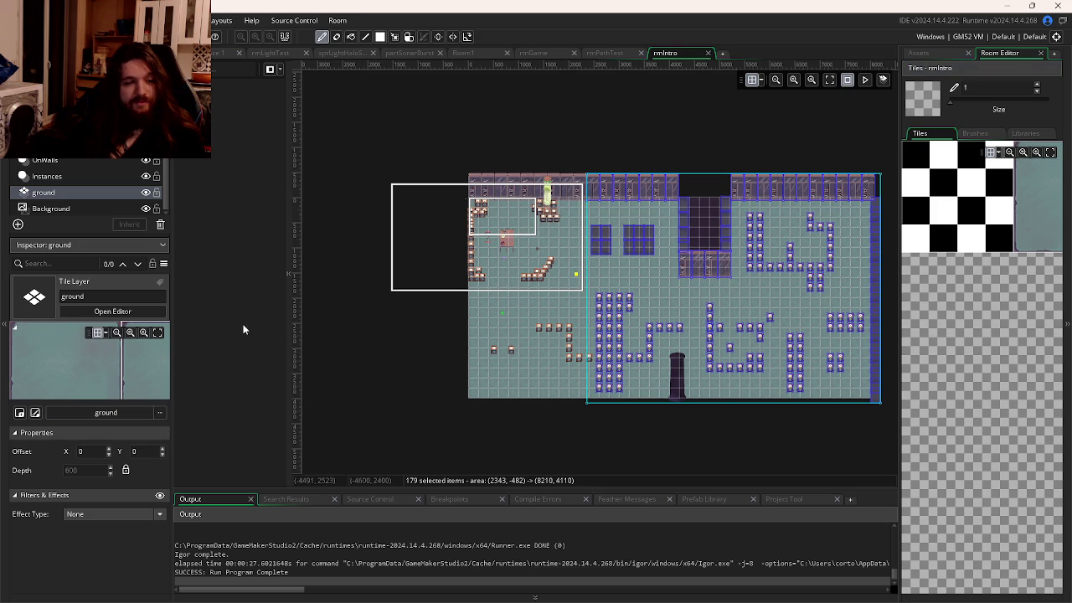
{"action": "left_click", "coordinate": [940, 56]}
{"action": "scroll", "coordinate": [989, 254], "scroll_direction": "up", "scroll_amount": 10}
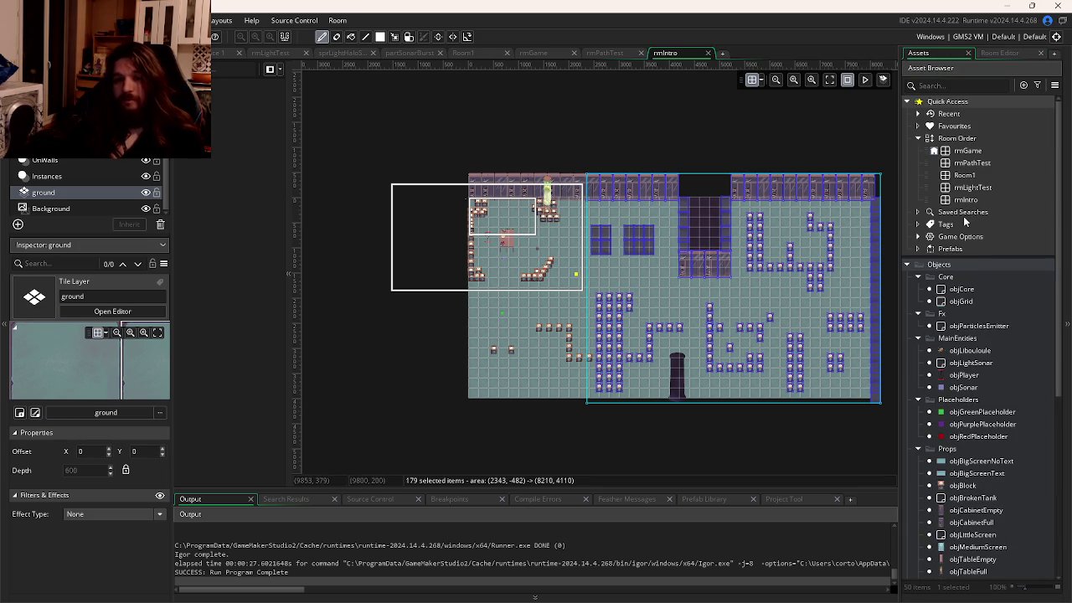
{"action": "left_click", "coordinate": [965, 152]}
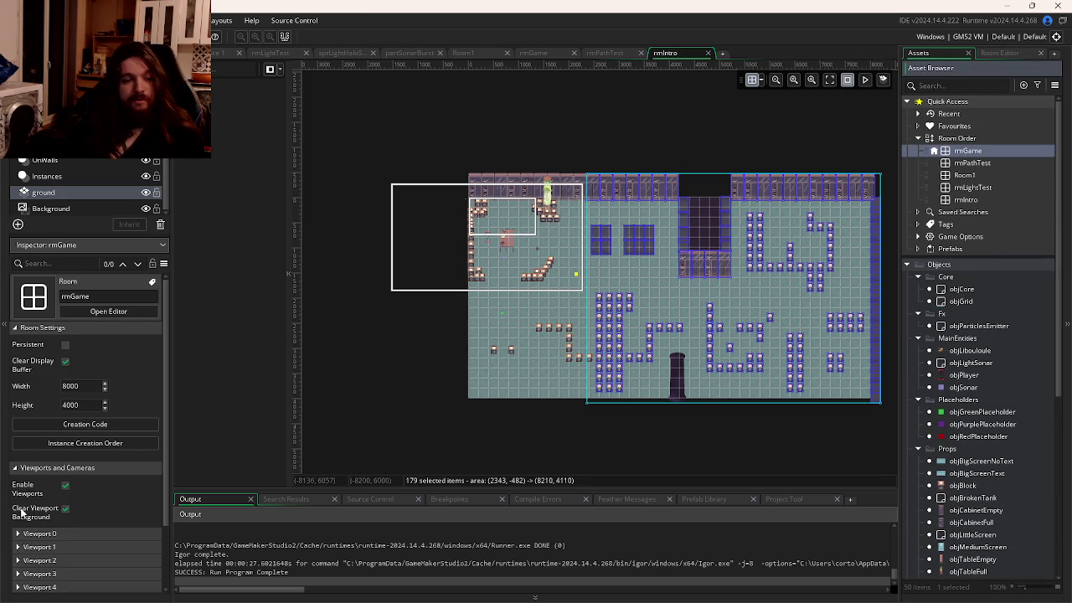
Step: Change rmGame's room width from 8000 to 1920 and height from 4000 to 1080
{"action": "left_click", "coordinate": [82, 383]}
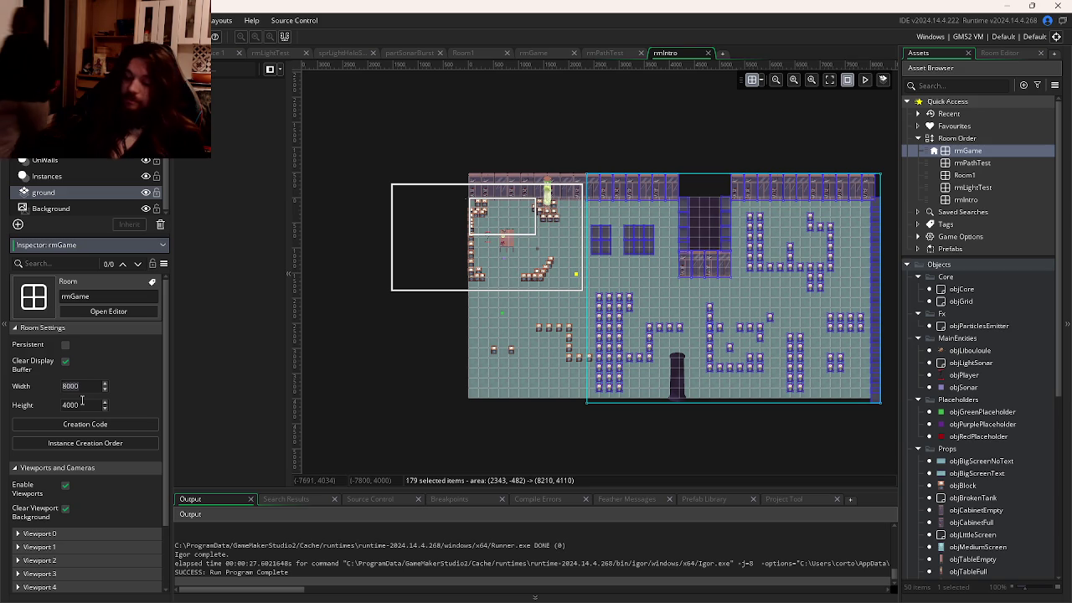
{"action": "key", "text": "BackSpace"}
{"action": "key", "text": "BackSpace"}
{"action": "key", "text": "BackSpace"}
{"action": "type", "text": "1920"}
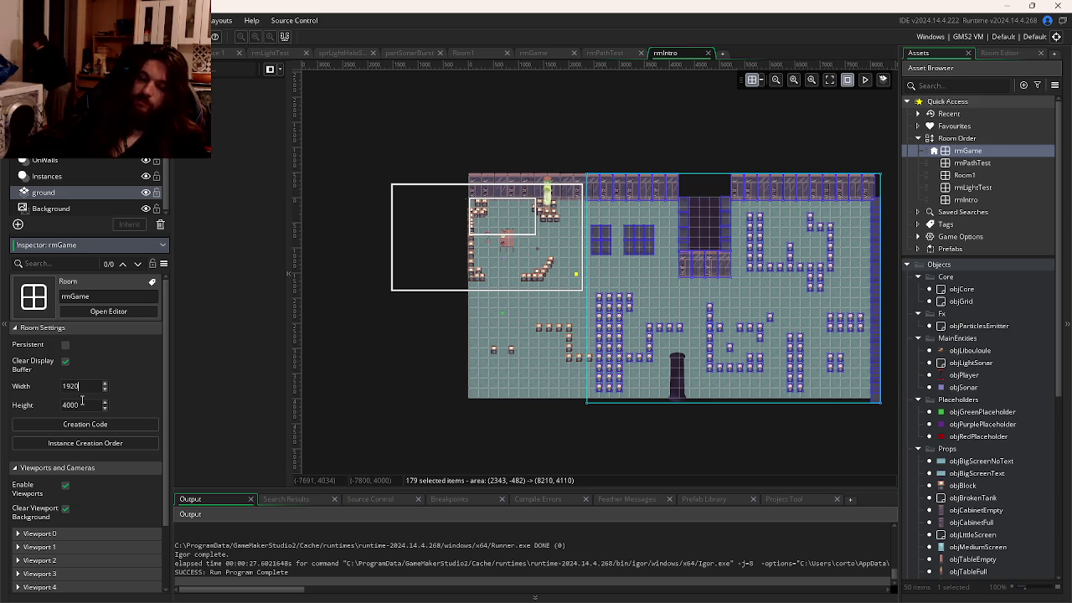
{"action": "key", "text": "Tab"}
{"action": "type", "text": "1080"}
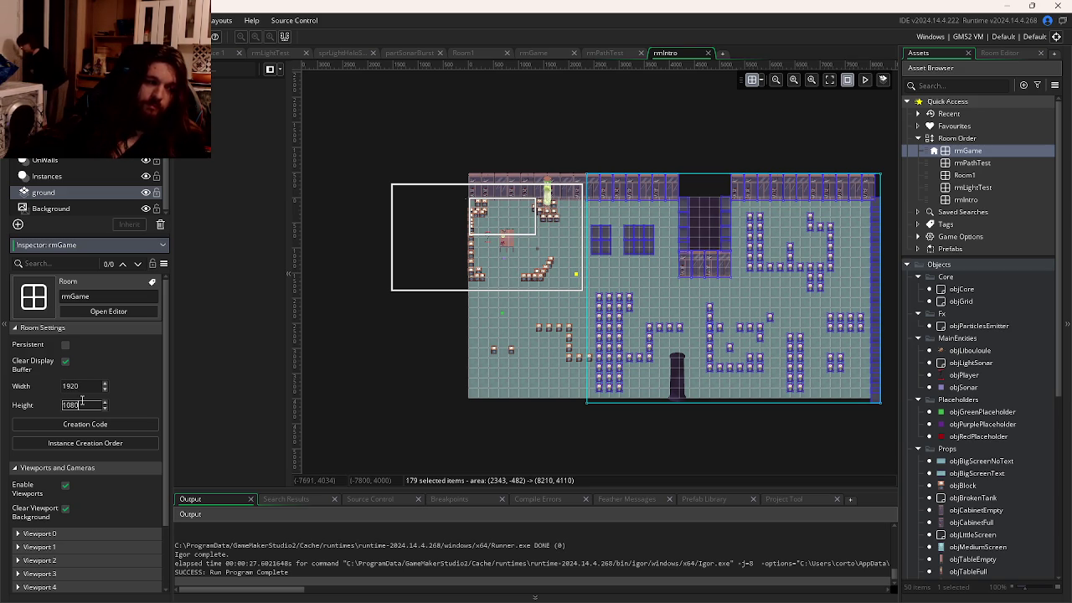
{"action": "key", "text": "shift+Tab"}
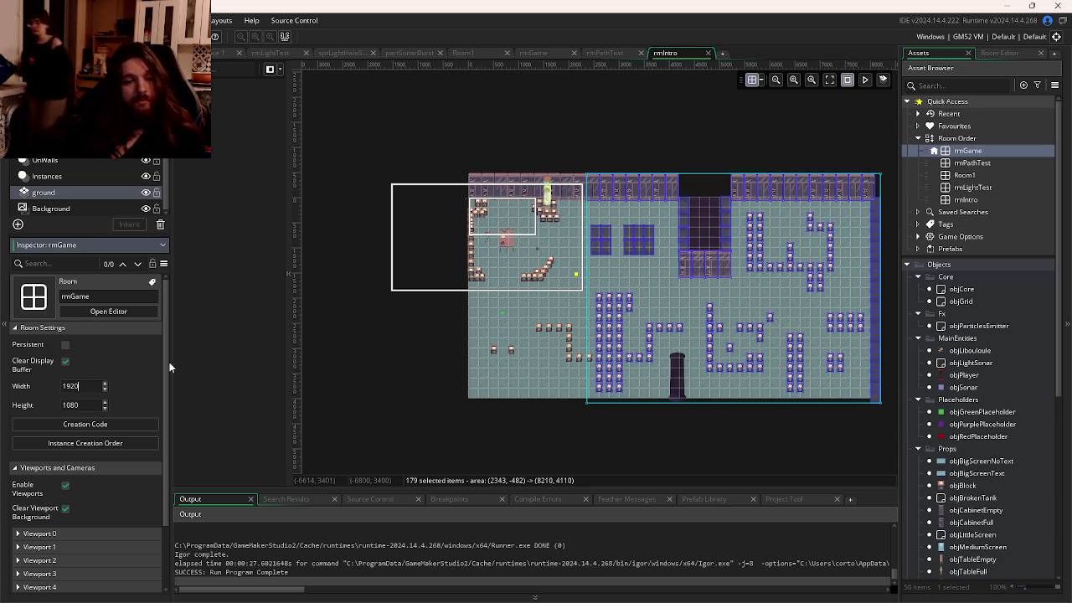
{"action": "key", "text": "Return"}
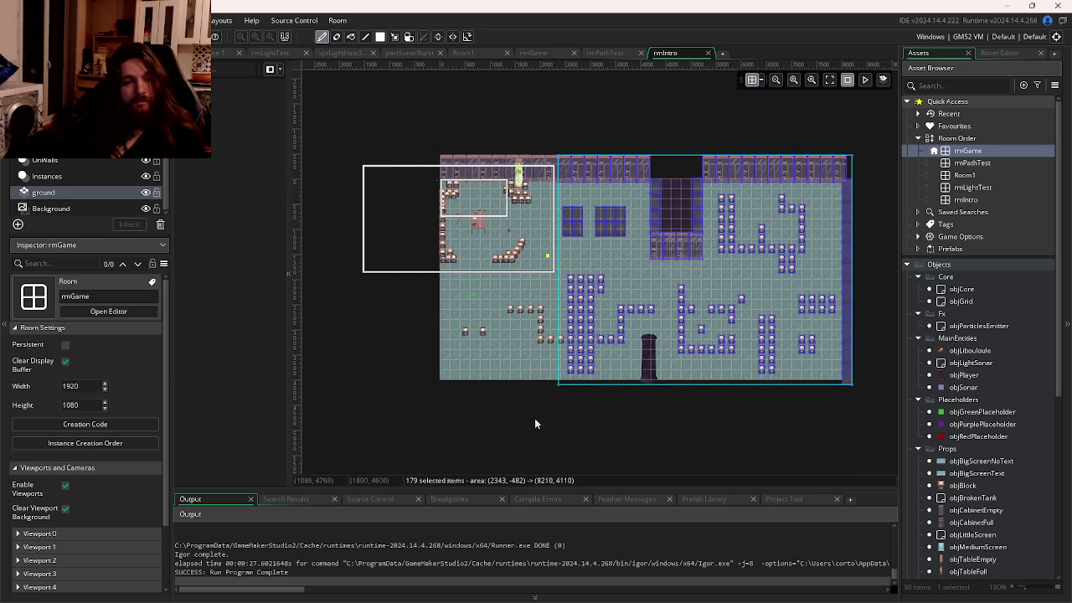